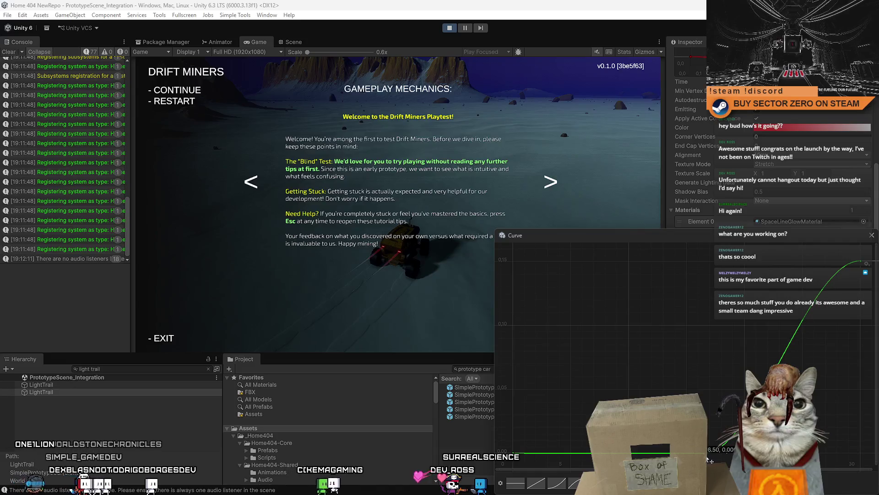
# Close the curve editor and copy the Trail Time By Speed curve from the LightTrail.
pyautogui.press('Escape')
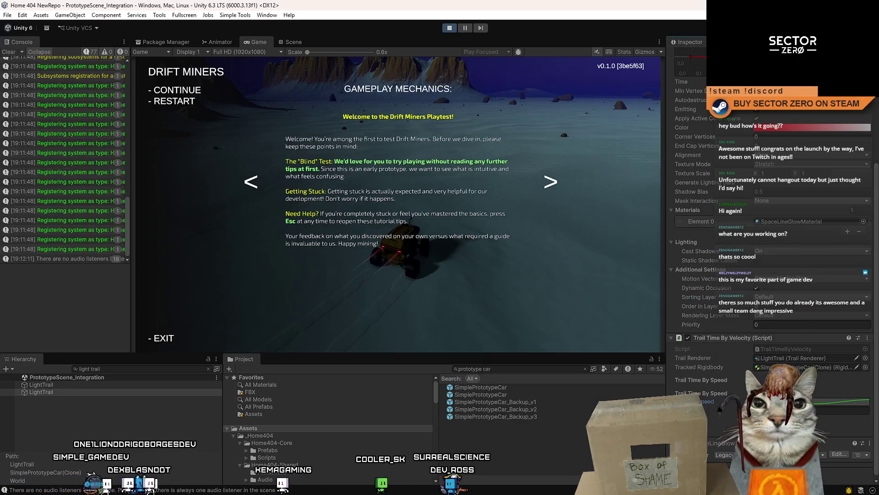
pyautogui.rightClick(818, 406)
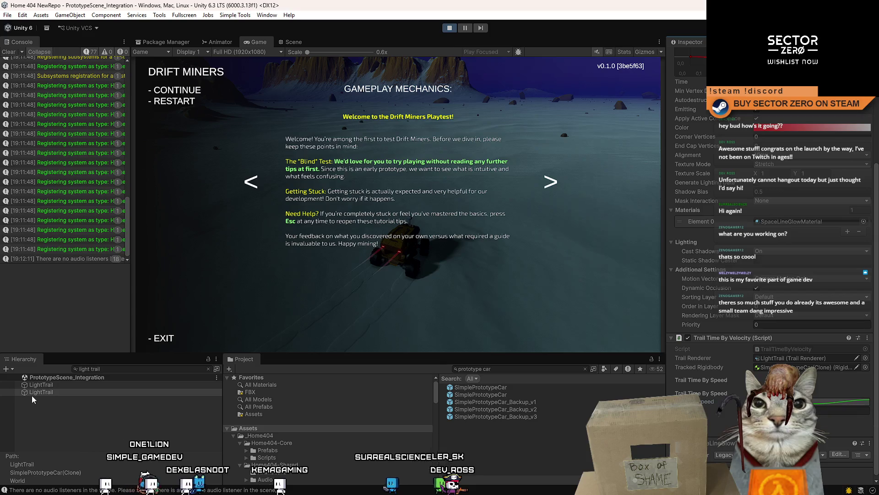
pyautogui.click(41, 385)
pyautogui.rightClick(815, 403)
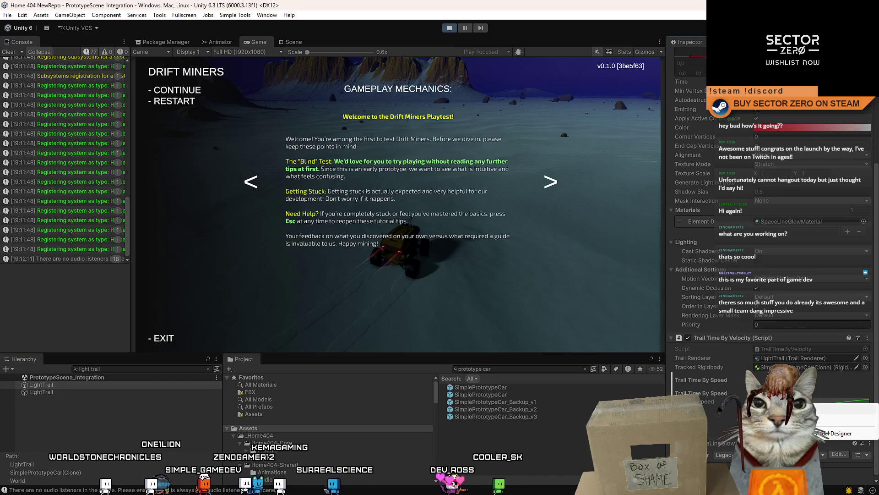
pyautogui.click(493, 246)
# Resume the game, drive the rover with WASD to watch the trails, then pause.
pyautogui.press('Escape')
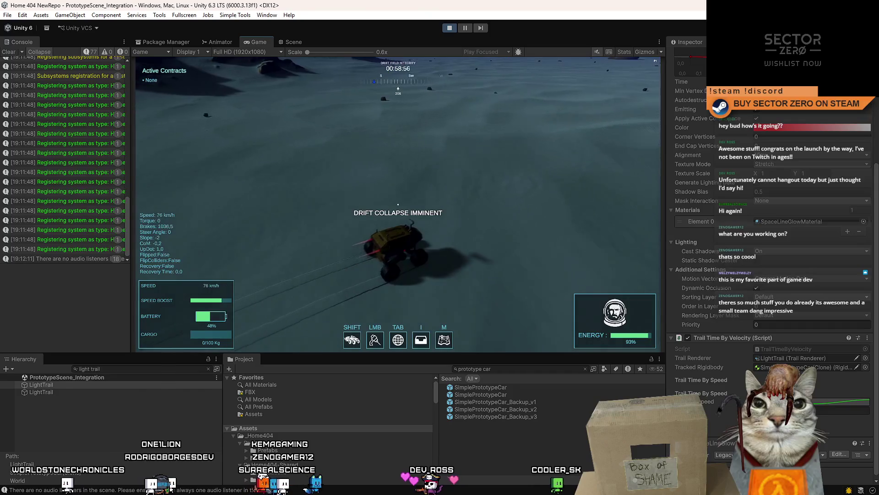
pyautogui.press('w')
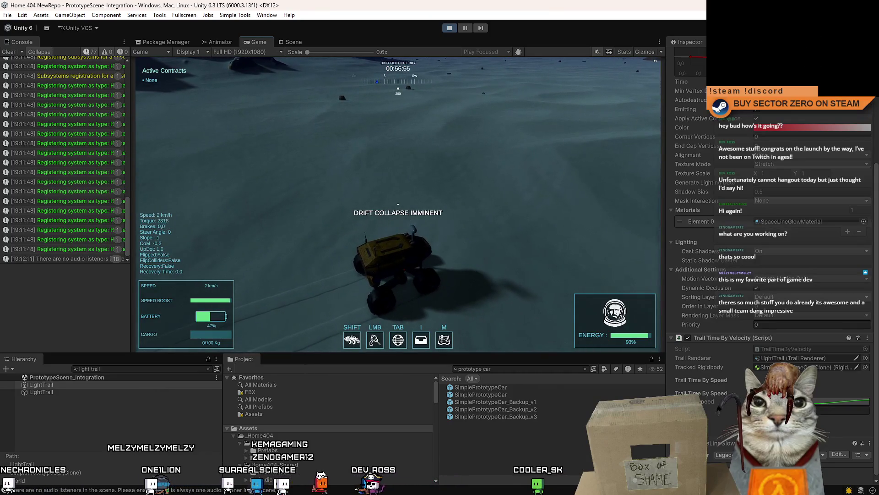
pyautogui.press('a')
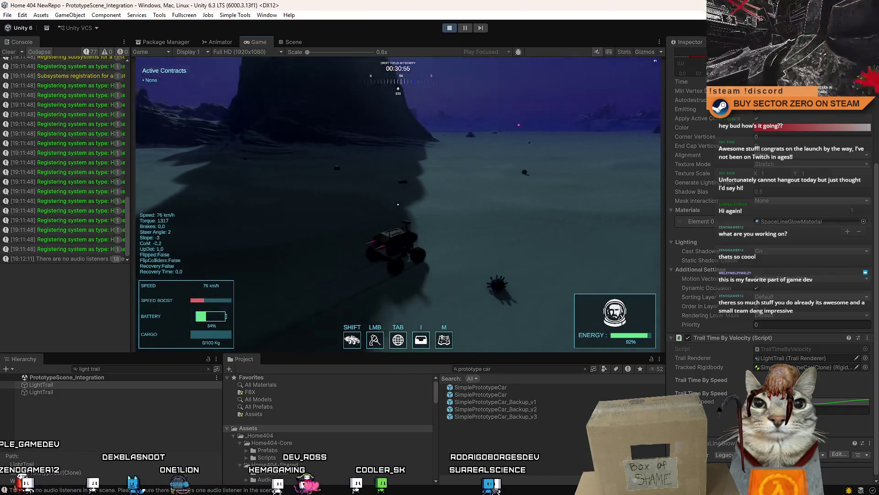
pyautogui.press('Escape')
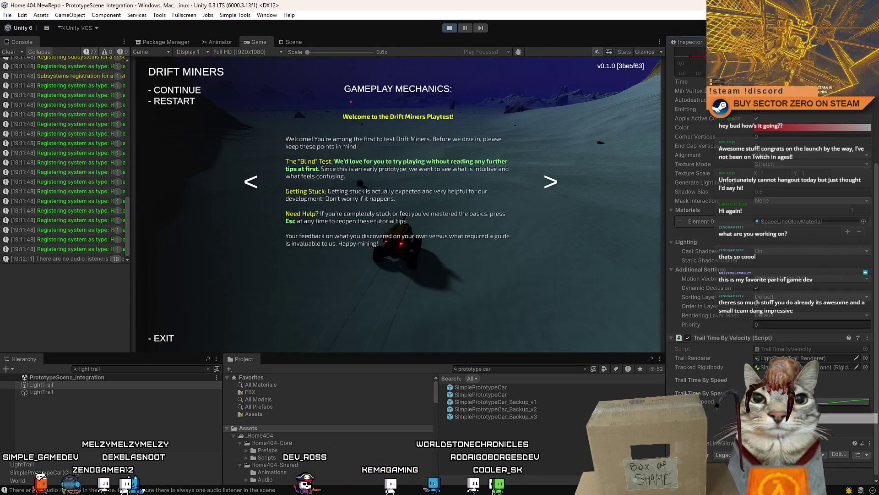
# Drag the Trail Time By Speed key at speed 30 up to 0.18, then close the Curve editor.
pyautogui.click(842, 402)
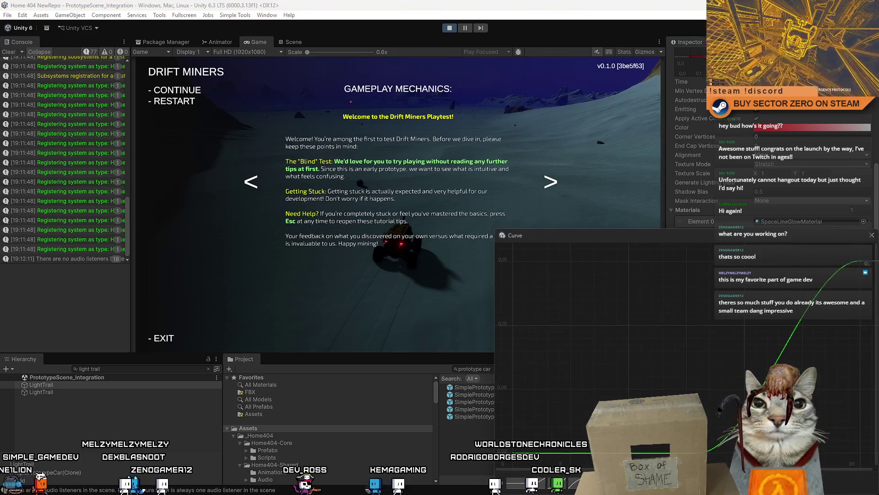
pyautogui.moveTo(615, 388); pyautogui.dragTo(634, 391)
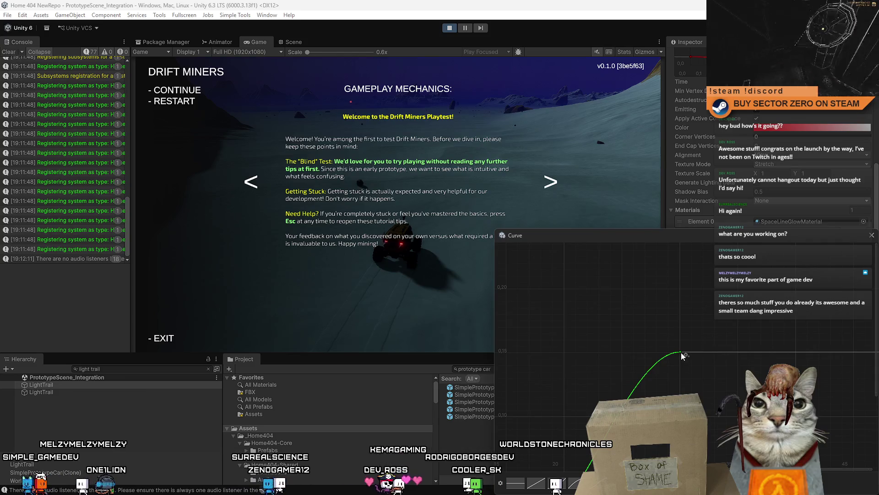
pyautogui.click(680, 351)
pyautogui.moveTo(681, 351); pyautogui.dragTo(680, 315)
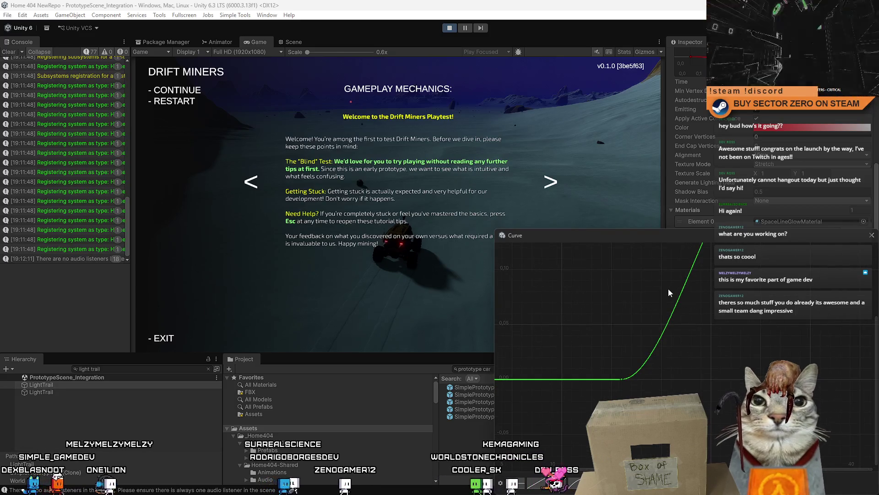
pyautogui.scroll(-2, 636, 347)
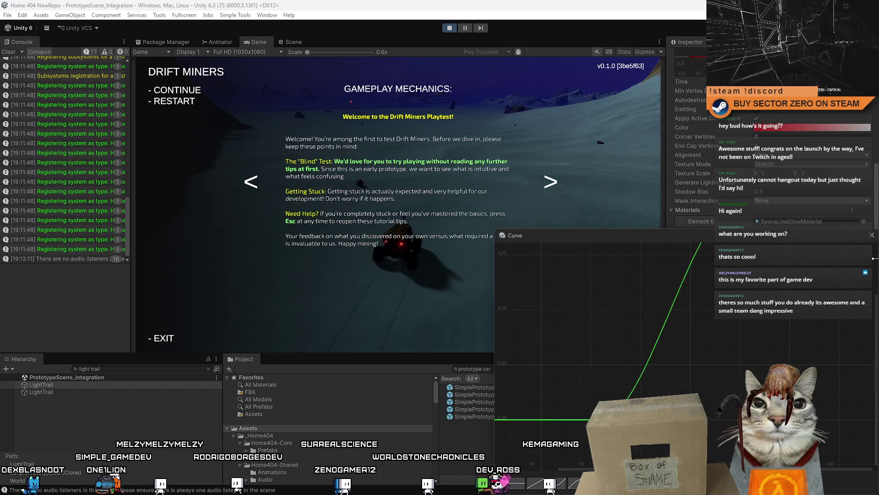
pyautogui.click(871, 236)
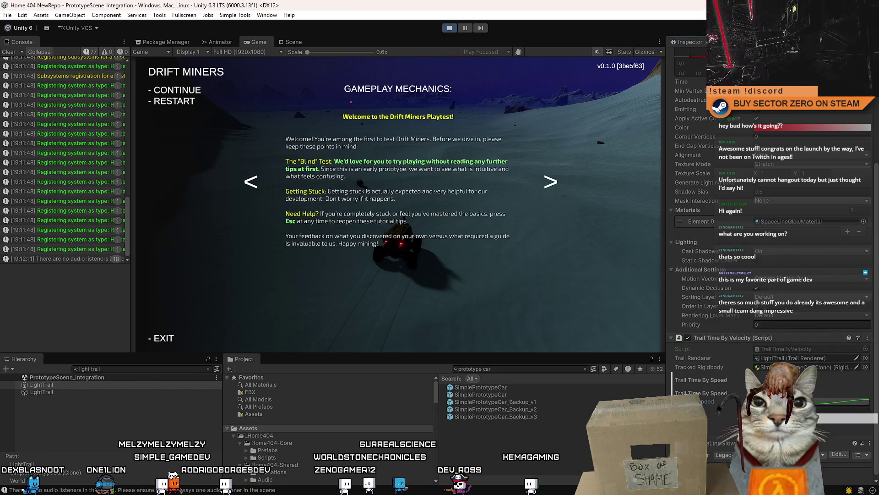
# With the second LightTrail selected, drive and Shift-boost the rover, then stop Play mode.
pyautogui.click(195, 392)
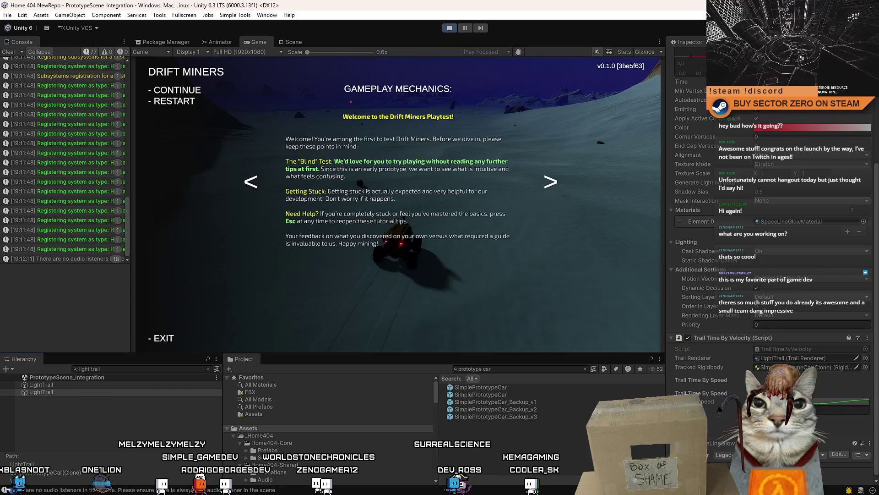
pyautogui.press('Escape')
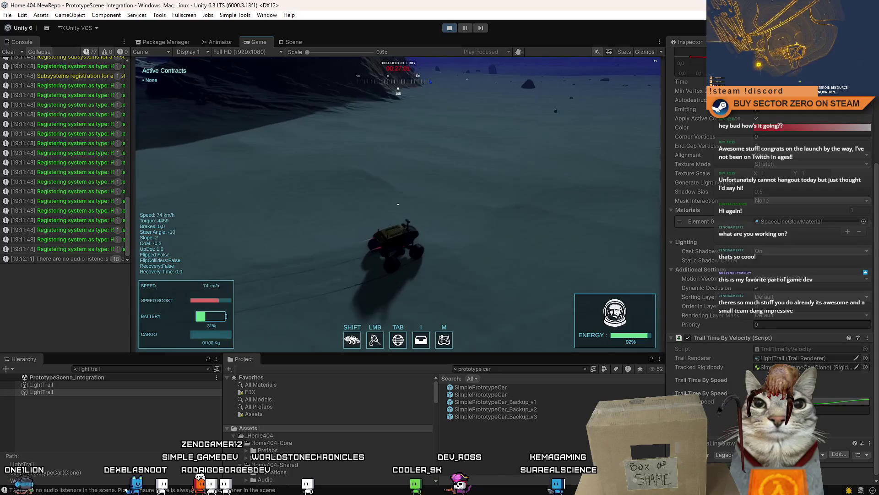
pyautogui.press('w')
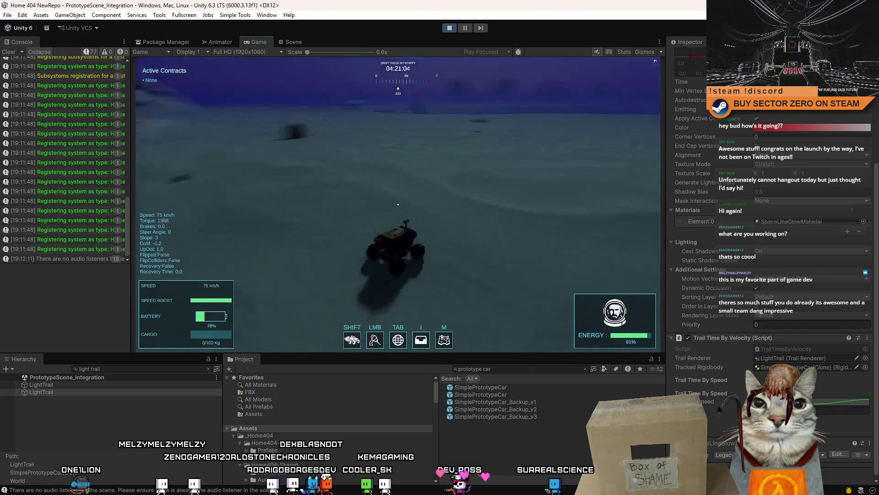
pyautogui.press('shift')
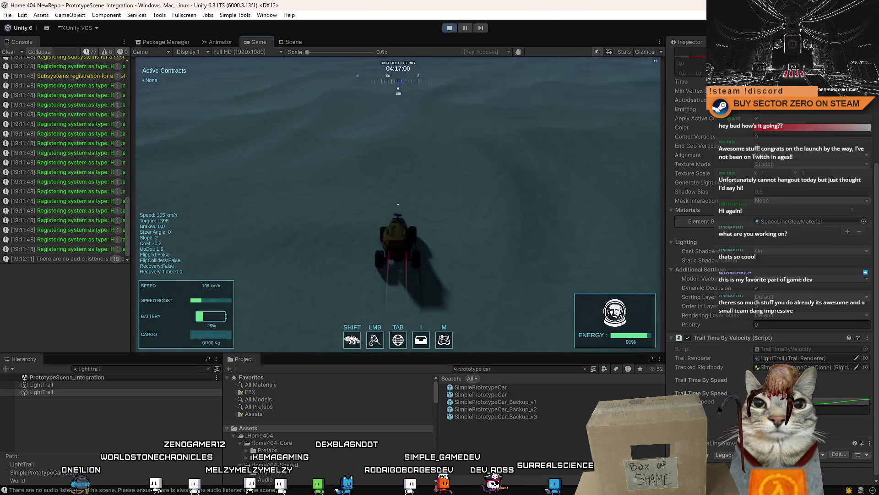
pyautogui.press('a')
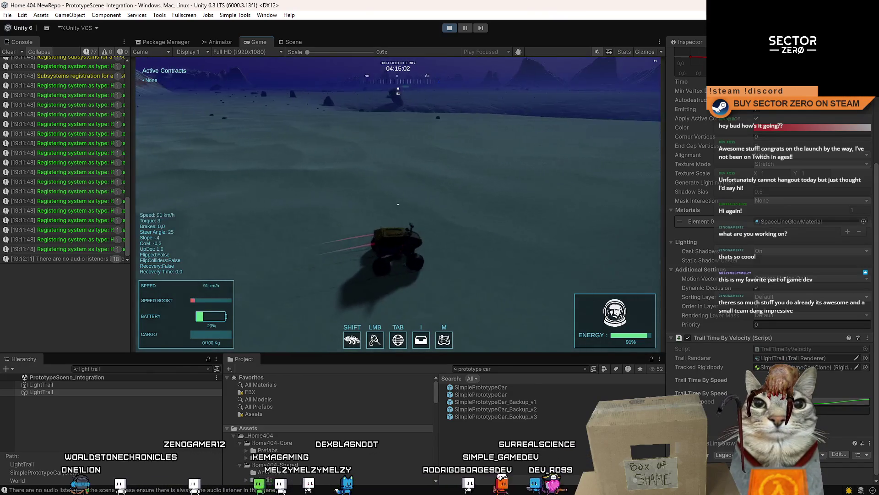
pyautogui.press('Escape')
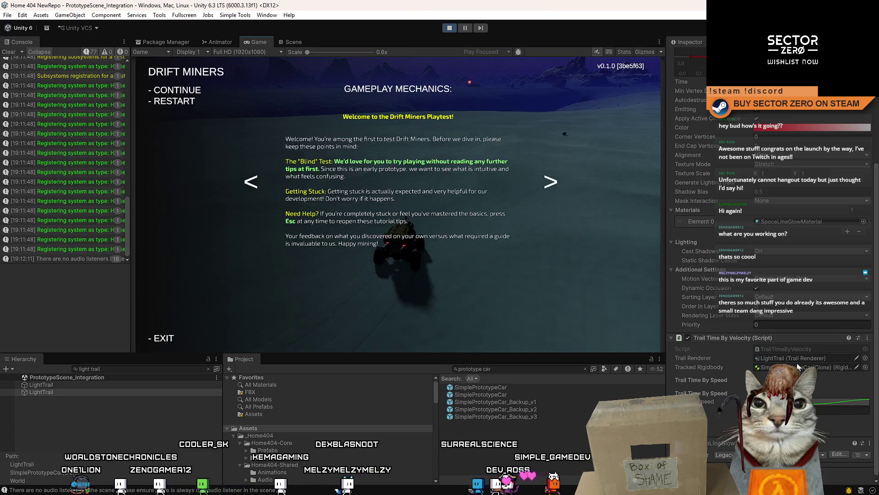
pyautogui.press('Escape')
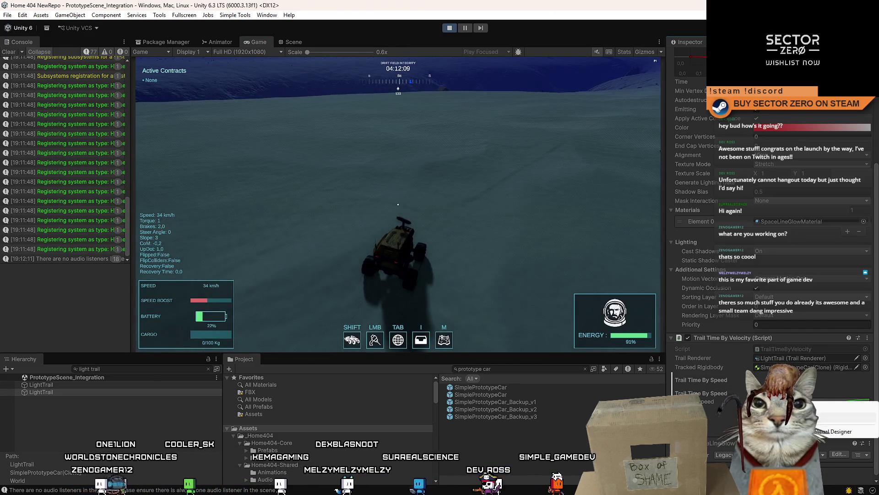
pyautogui.click(453, 29)
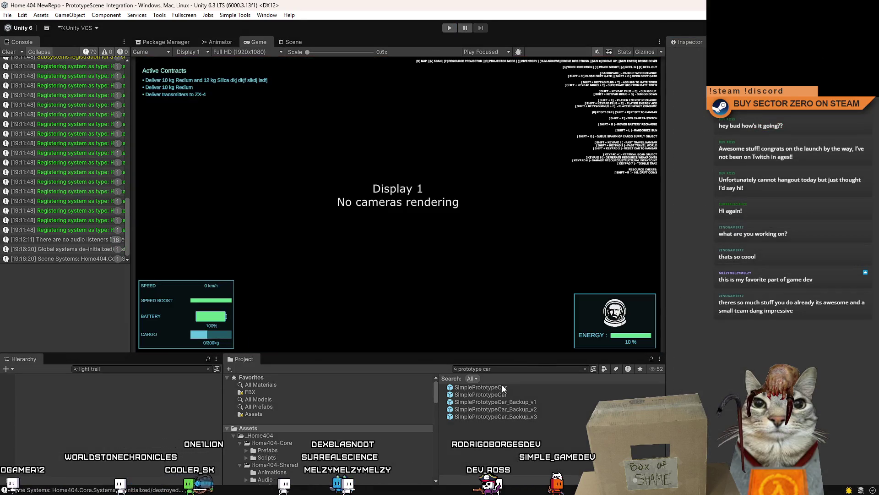
# Open the SimplePrototypeCar prefab and paste the tuned curve onto both LightTrail objects.
pyautogui.click(501, 386)
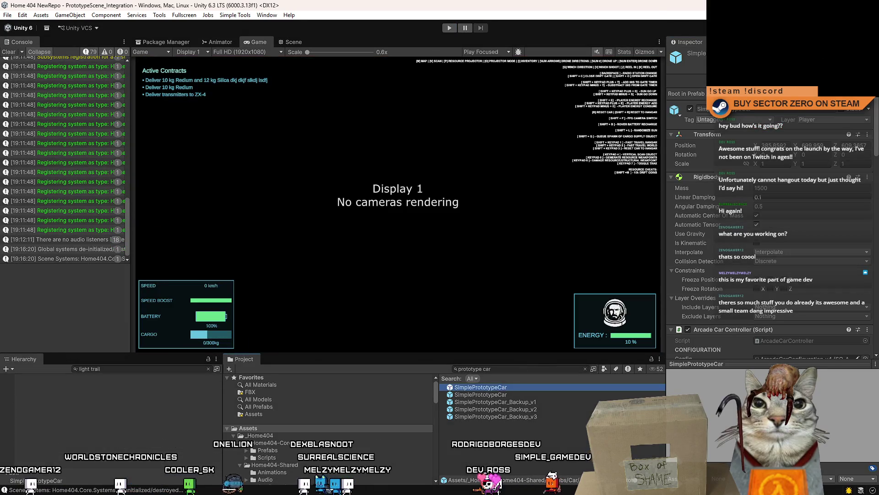
pyautogui.doubleClick(501, 387)
pyautogui.click(88, 394)
pyautogui.keyDown('shift'); pyautogui.click(75, 402); pyautogui.keyUp('shift')
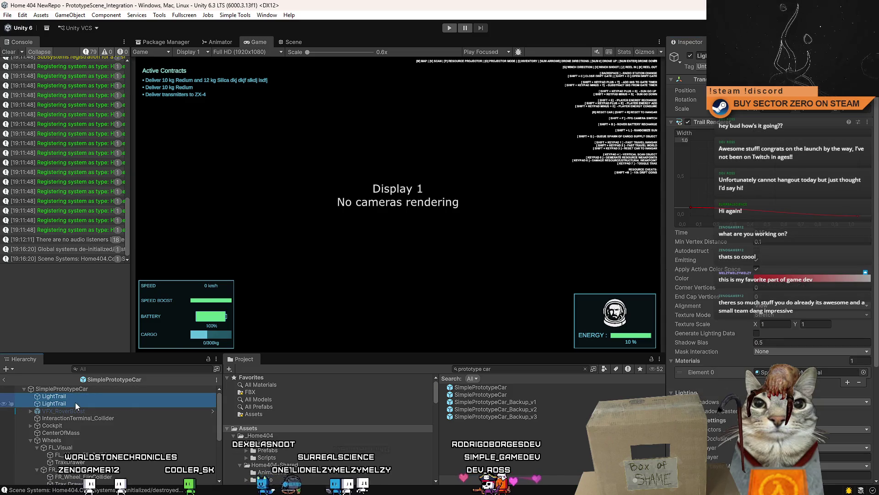
pyautogui.scroll(-2, 847, 326)
pyautogui.scroll(-3, 836, 350)
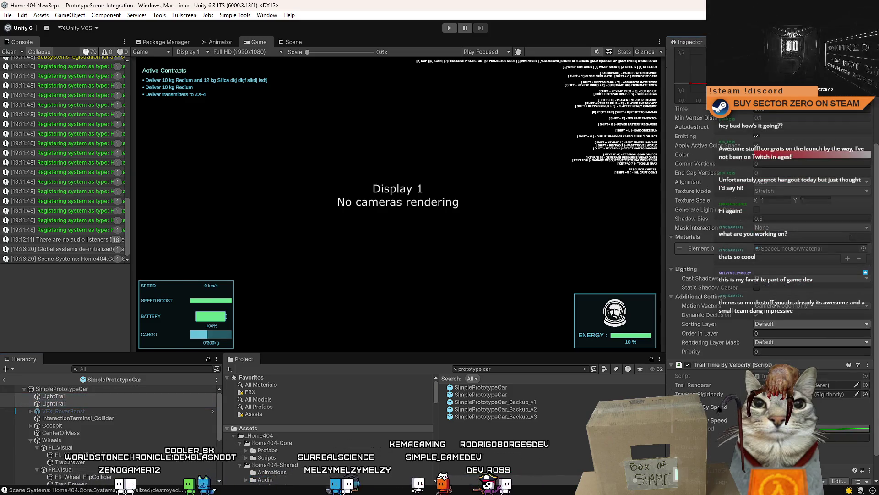
pyautogui.click(842, 433)
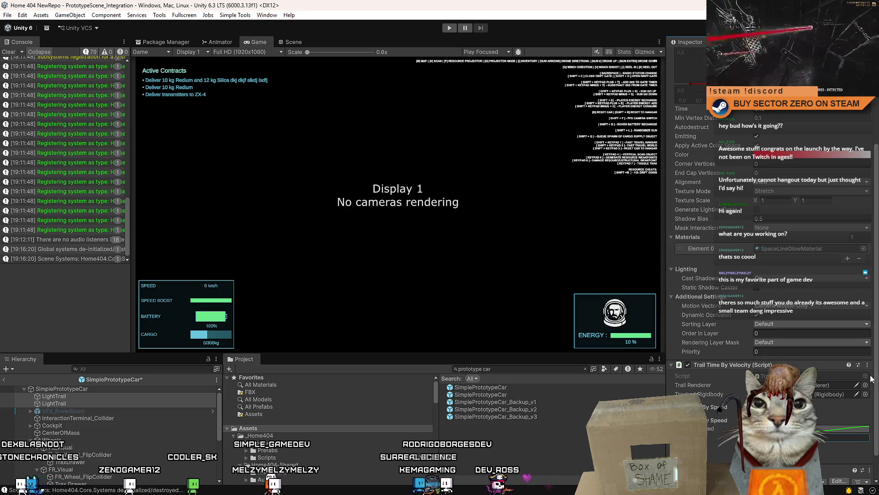
# Check the pasted Trail Time By Speed curve on each LightTrail in turn.
pyautogui.scroll(5, 876, 374)
pyautogui.scroll(-2, 875, 375)
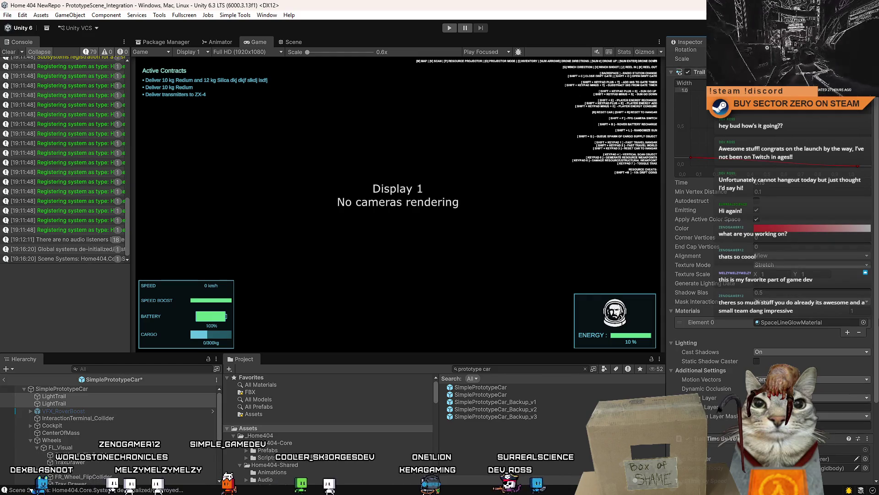
pyautogui.click(168, 419)
pyautogui.click(151, 398)
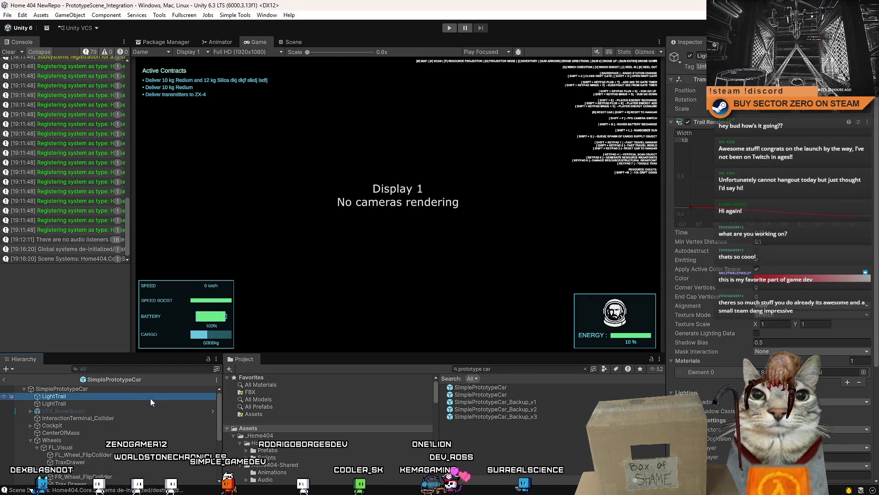
pyautogui.click(110, 403)
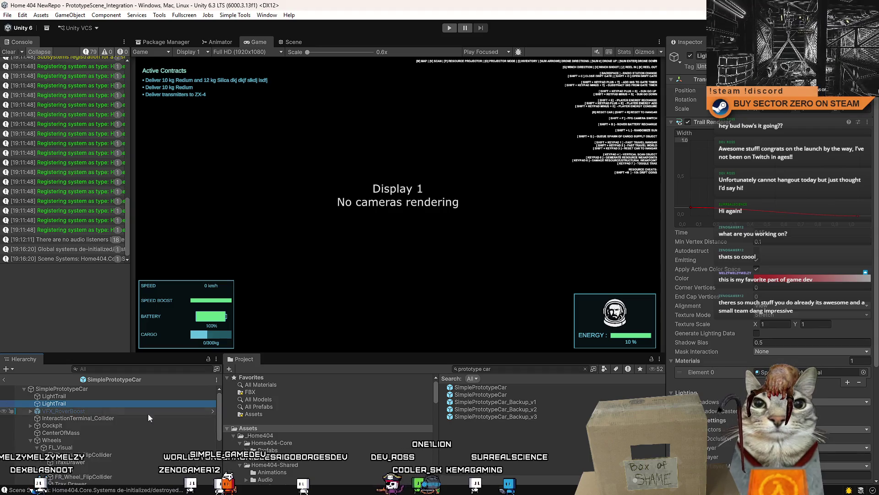
pyautogui.scroll(-5, 769, 229)
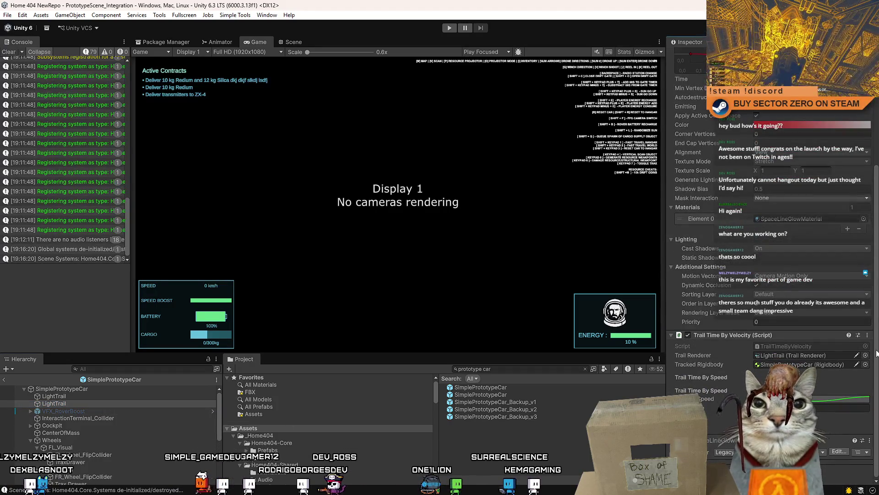
pyautogui.click(75, 396)
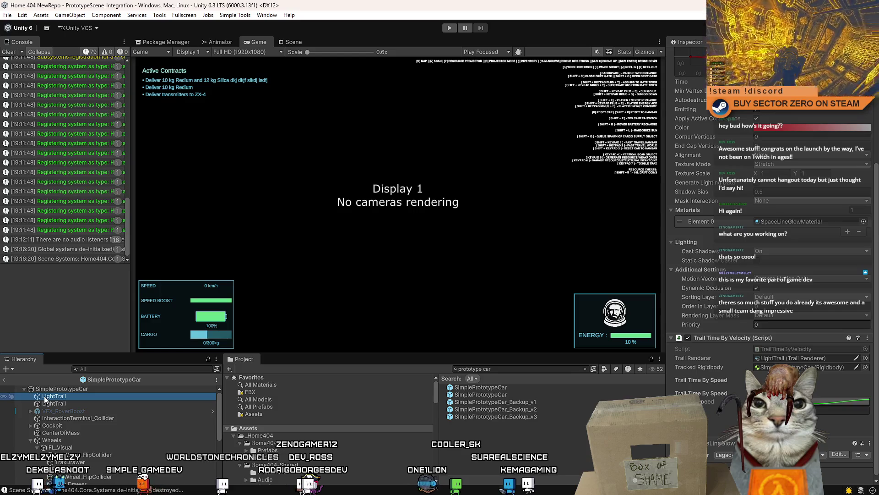
# Rename the first LightTrail to RoverLightTrail in the Hierarchy.
pyautogui.press('Escape')
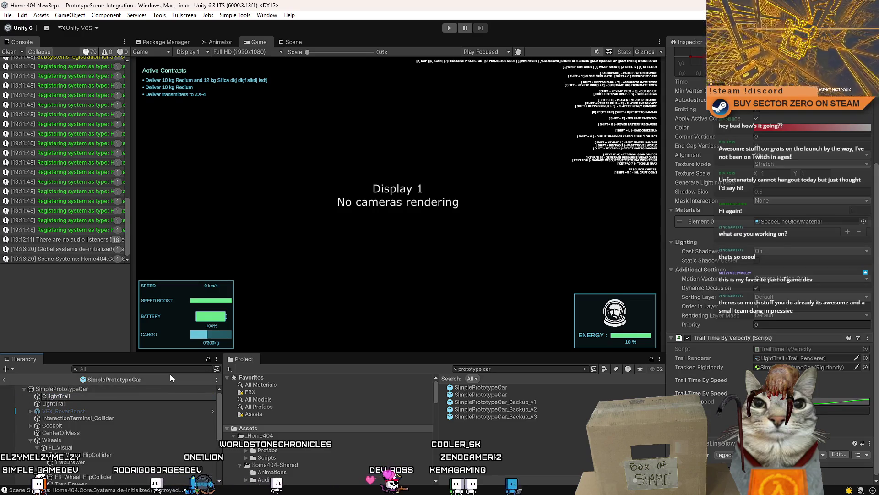
pyautogui.write('Car')
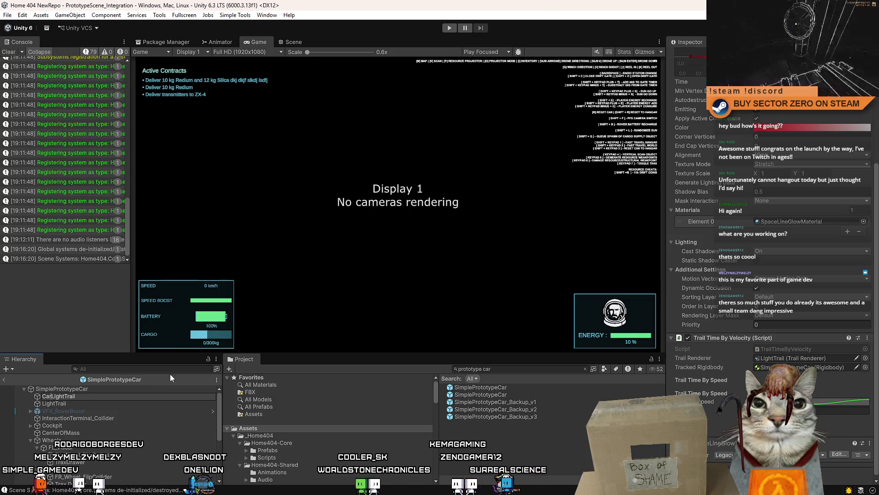
pyautogui.press('BackSpace')
pyautogui.press('BackSpace')
pyautogui.press('BackSpace')
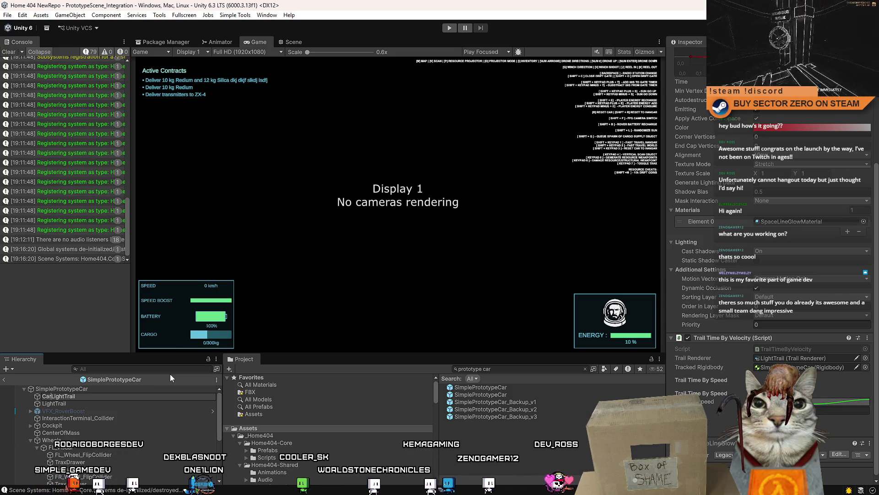
pyautogui.write('Rover')
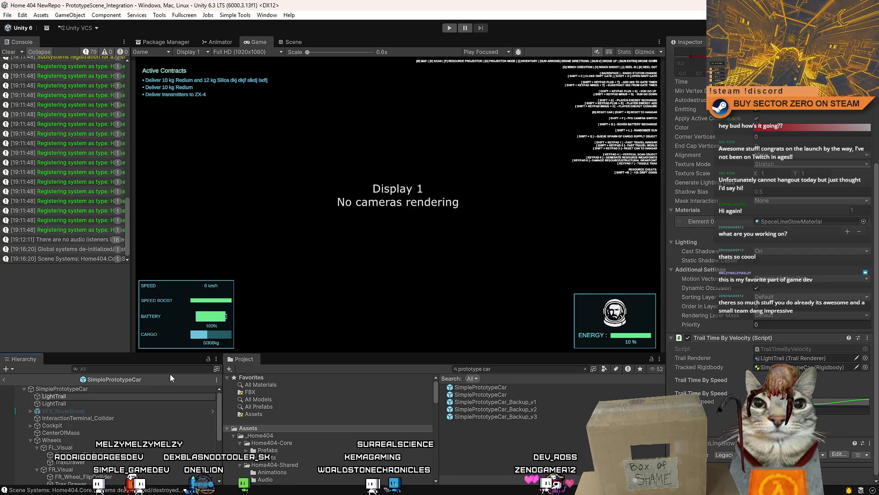
pyautogui.press('Return')
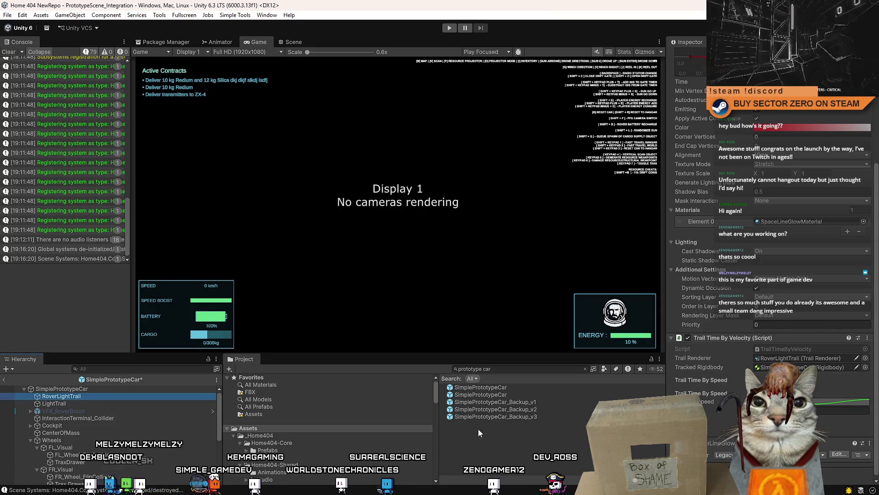
# Browse to _Home404/Home404-Shared/Prefabs in the Project panel and open the VFX folder.
pyautogui.scroll(-3, 310, 434)
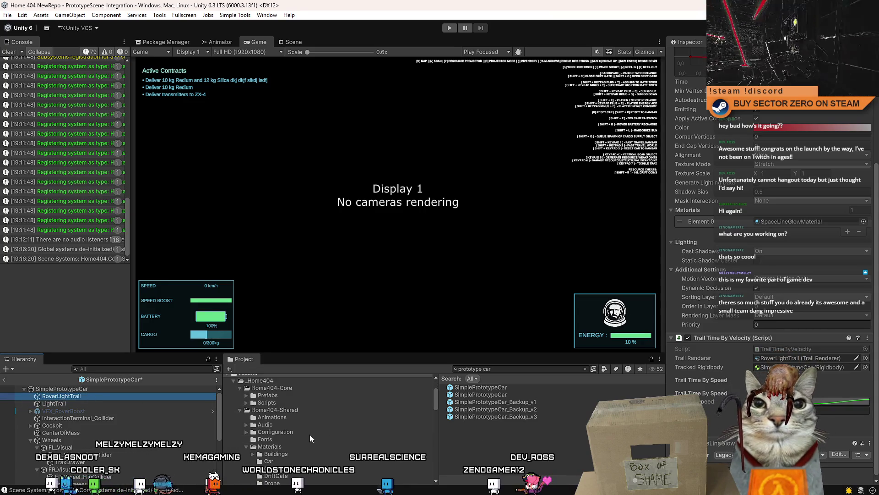
pyautogui.click(240, 410)
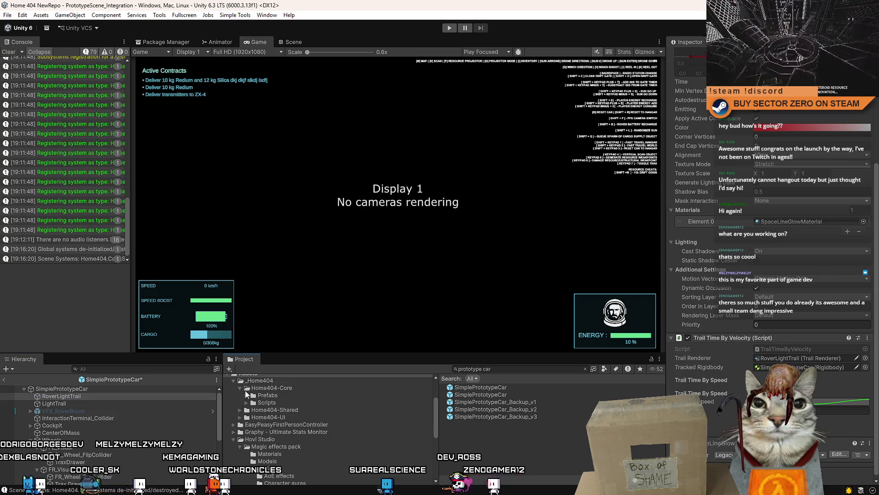
pyautogui.click(240, 388)
pyautogui.click(240, 394)
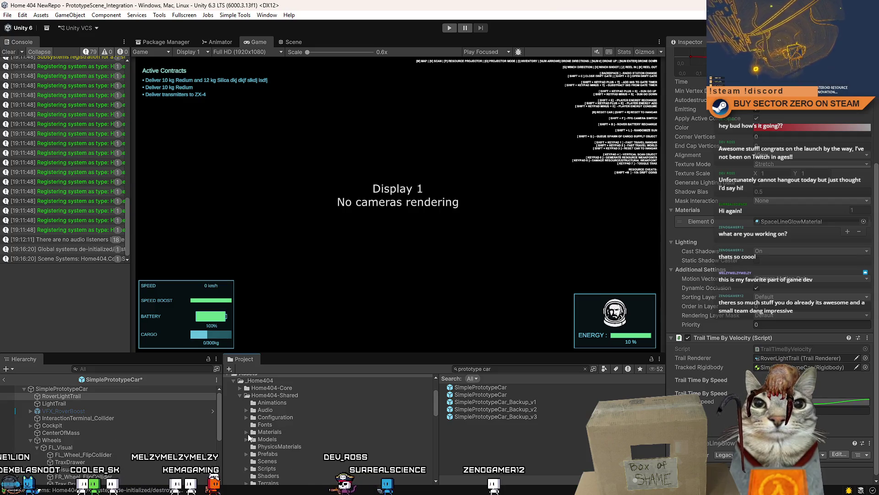
pyautogui.scroll(-10, 254, 417)
pyautogui.scroll(3, 252, 385)
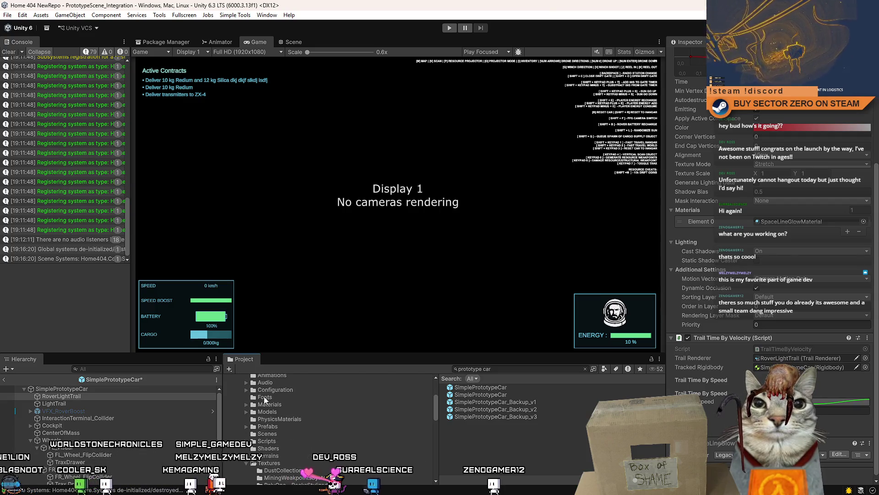
pyautogui.click(288, 427)
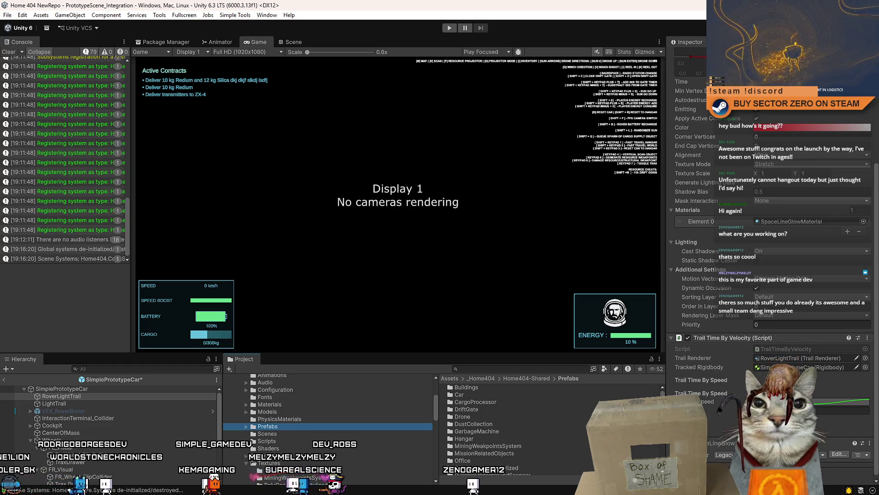
pyautogui.scroll(-5, 504, 395)
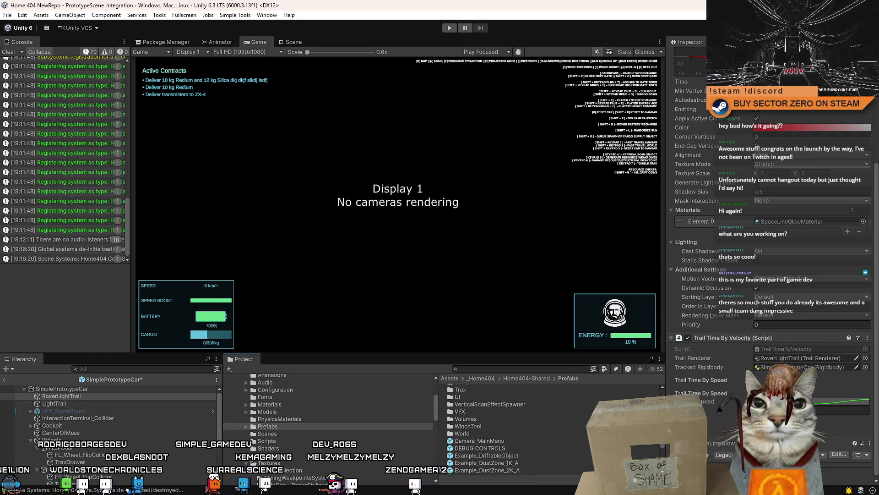
pyautogui.scroll(-1, 504, 411)
pyautogui.click(494, 411)
pyautogui.doubleClick(493, 412)
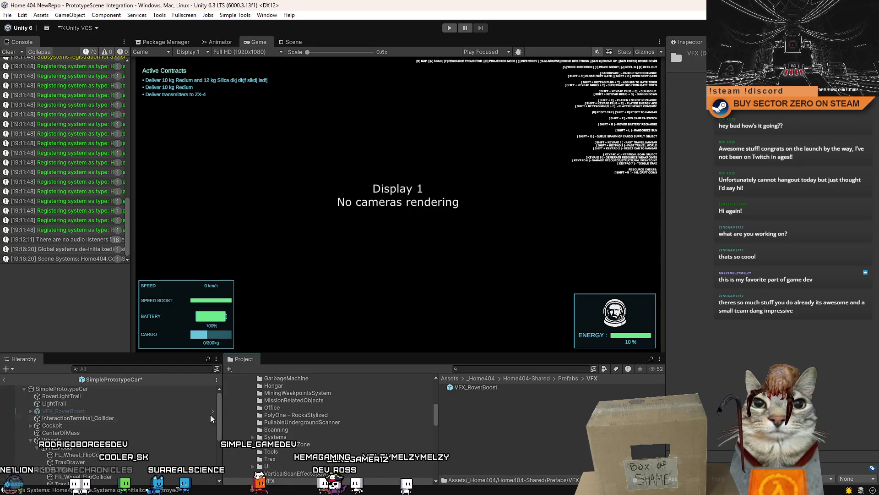
# Rename RoverLightTrail to VFX_RoverLightTrail and drag it into Prefabs/VFX to create a prefab.
pyautogui.click(93, 396)
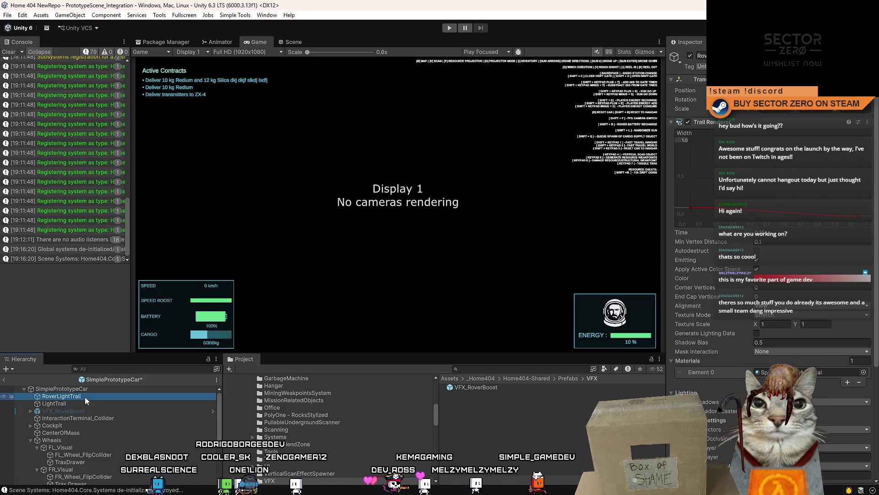
pyautogui.click(70, 410)
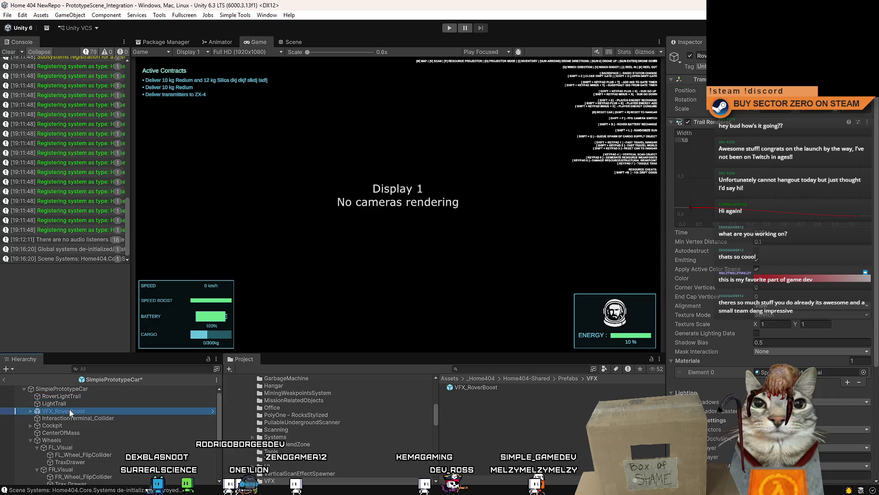
pyautogui.scroll(-3, 875, 177)
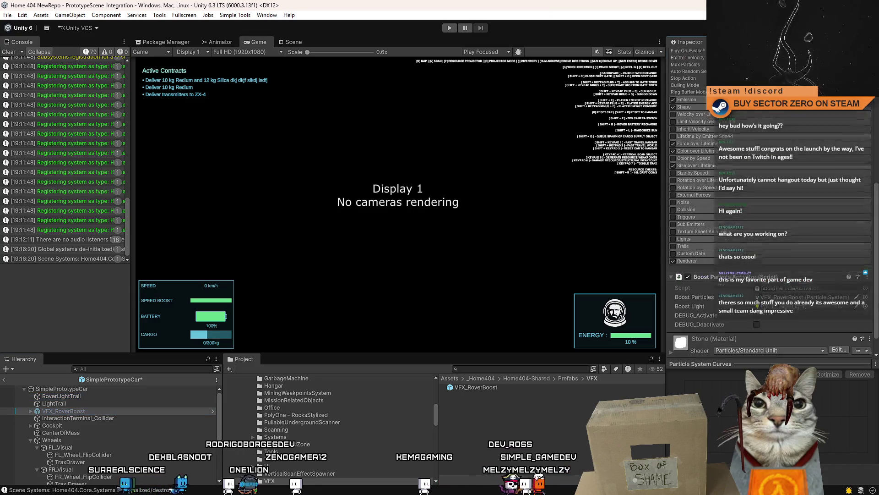
pyautogui.click(146, 396)
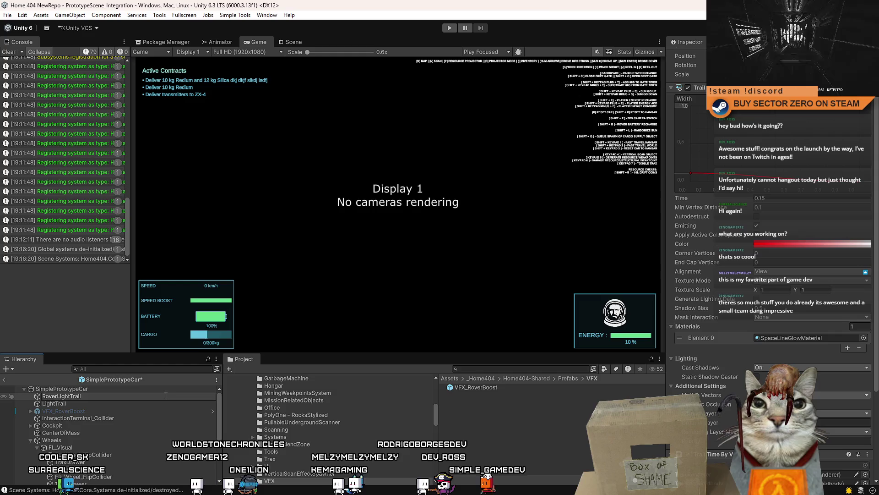
pyautogui.write('VFX_')
pyautogui.press('Return')
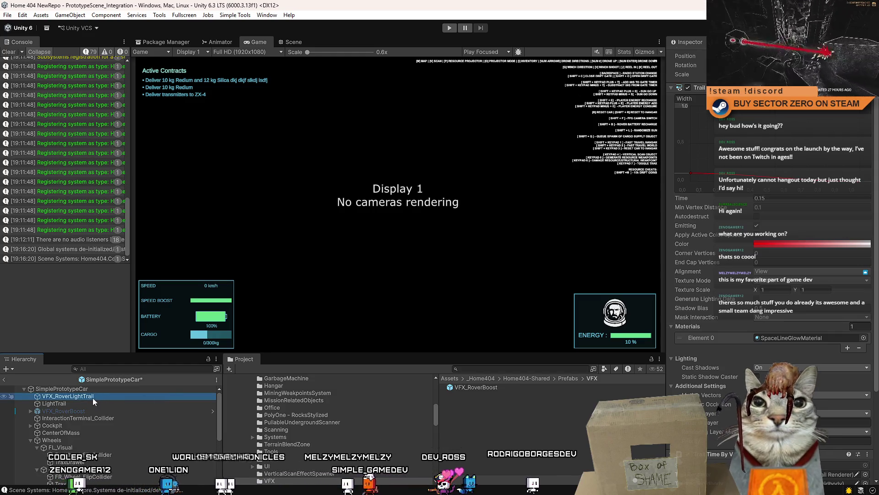
pyautogui.moveTo(94, 401); pyautogui.dragTo(464, 405)
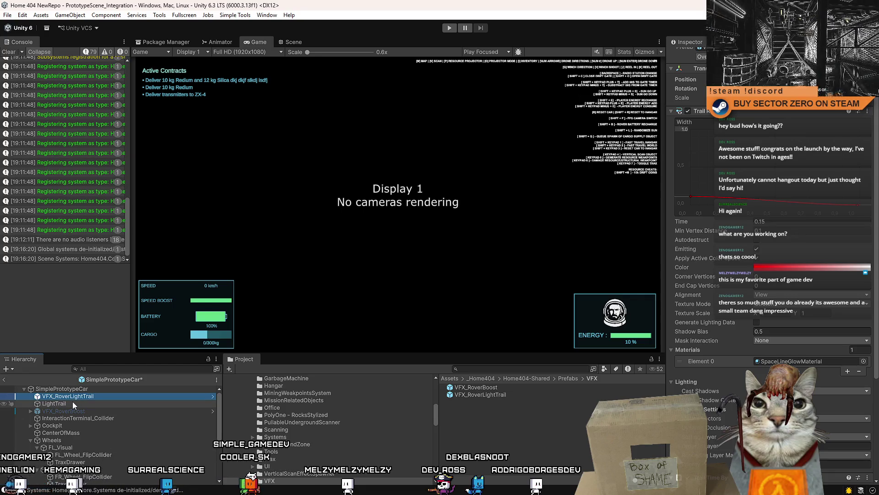
# Duplicate VFX_RoverLightTrail and paste the old LightTrail's world transform onto the copy.
pyautogui.click(84, 390)
pyautogui.click(77, 395)
pyautogui.hotkey('ctrl', 'd')
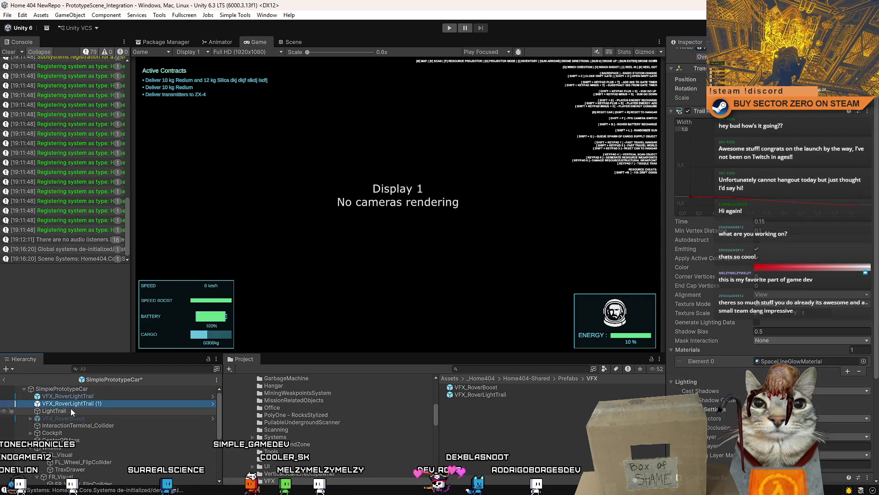
pyautogui.click(70, 409)
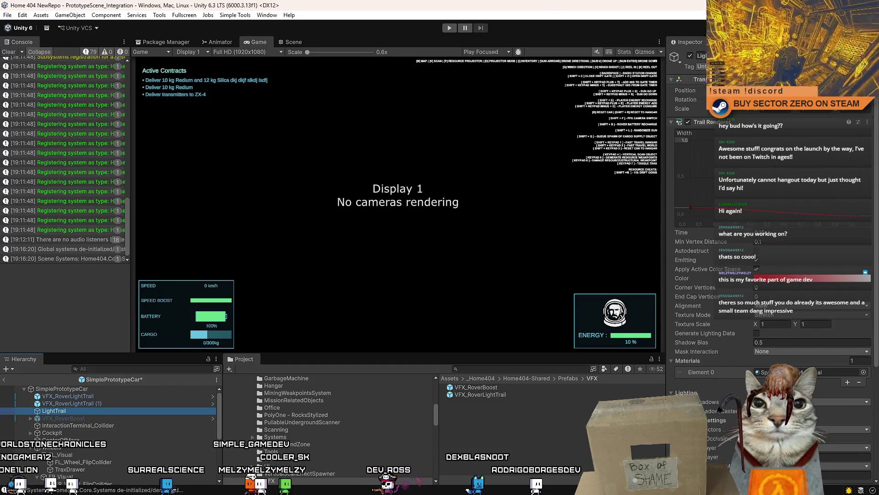
pyautogui.rightClick(765, 131)
pyautogui.moveTo(733, 155)
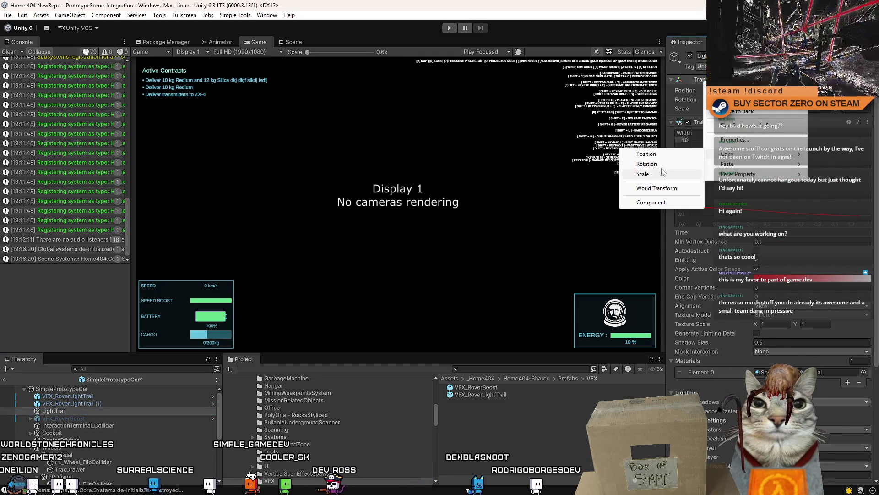
pyautogui.click(667, 189)
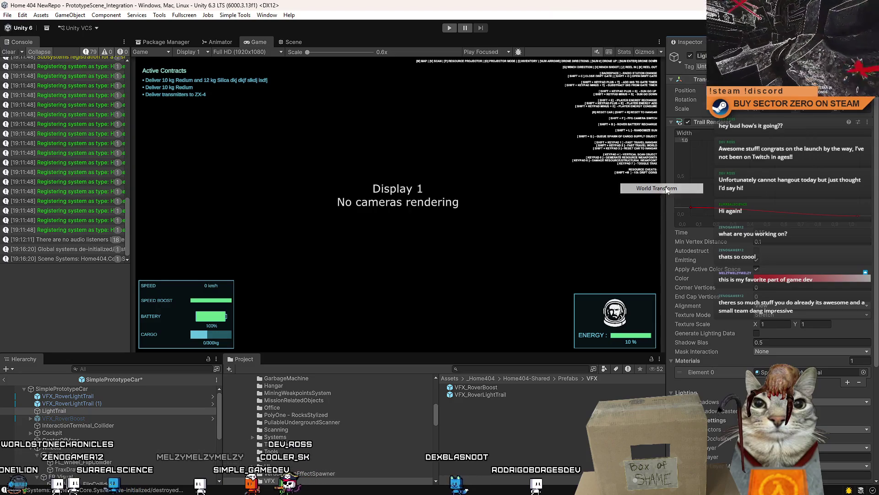
pyautogui.click(81, 402)
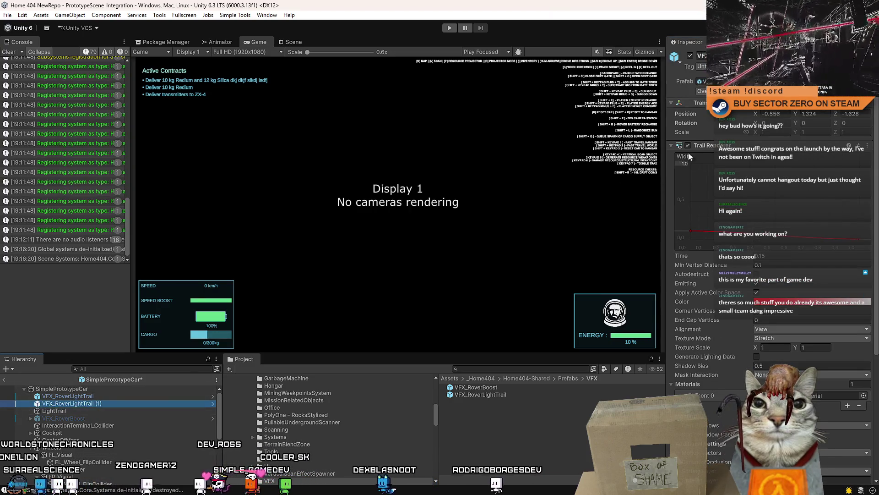
pyautogui.rightClick(700, 117)
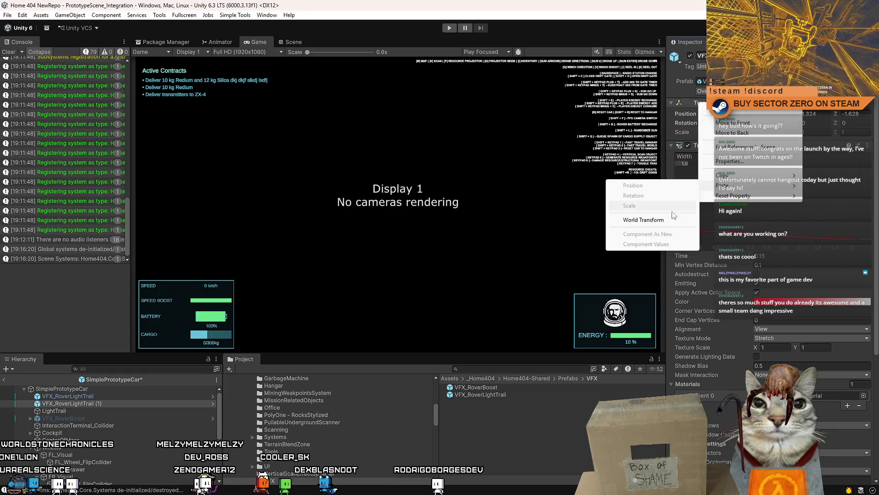
pyautogui.click(669, 215)
# Delete the old LightTrail and rename the copy to VFX_RoverLightTrail, dropping the (1) suffix.
pyautogui.click(70, 410)
pyautogui.press('Delete')
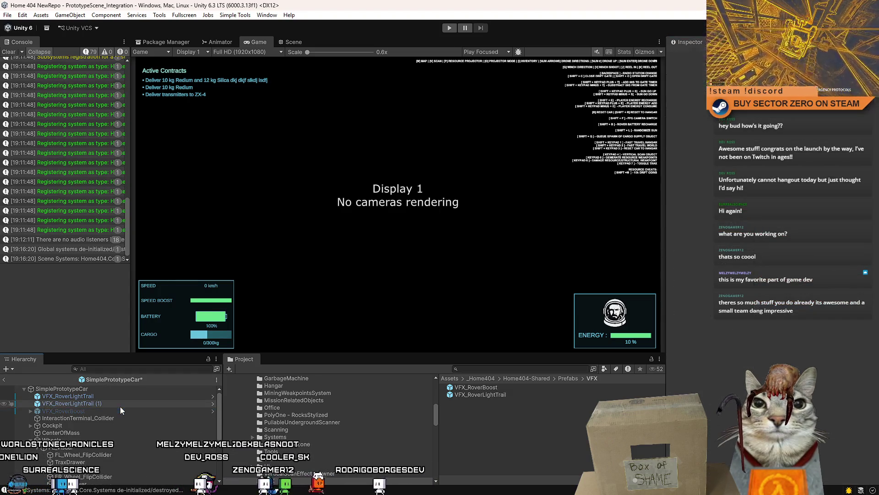
pyautogui.click(144, 403)
pyautogui.click(144, 403)
pyautogui.press('BackSpace')
pyautogui.press('BackSpace')
pyautogui.press('BackSpace')
pyautogui.press('BackSpace')
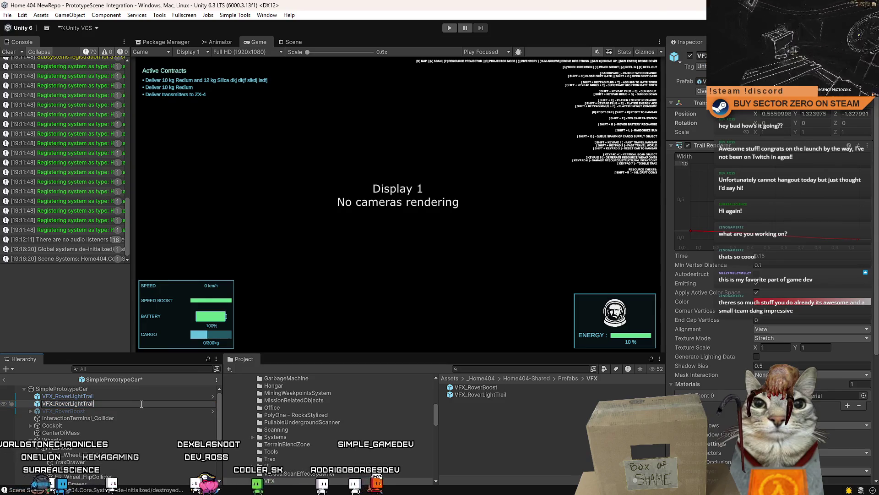
pyautogui.press('Return')
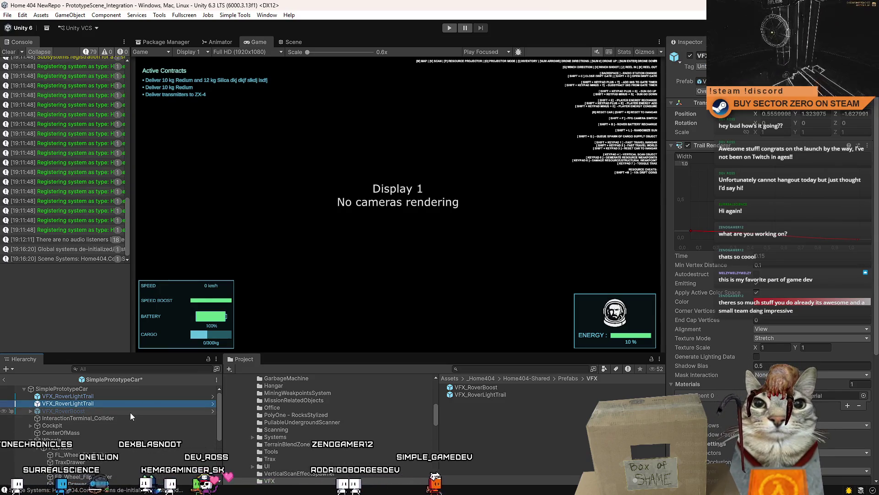
pyautogui.click(125, 417)
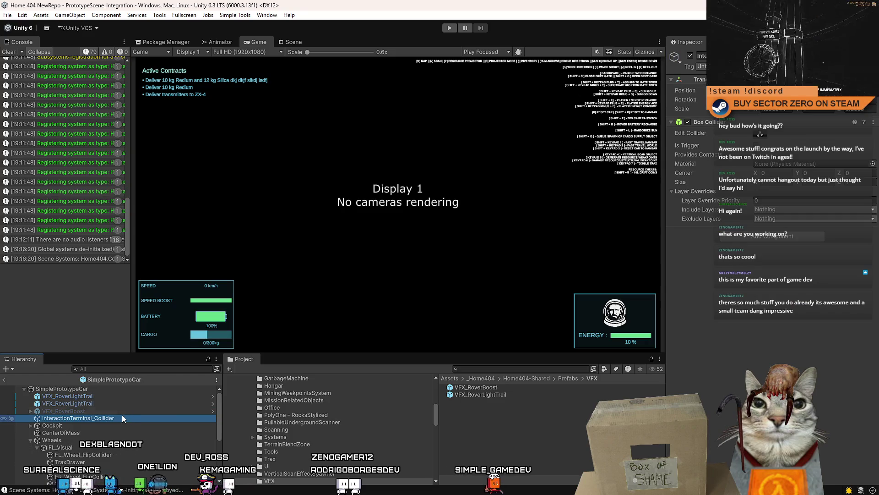
# Expand Scripts > component > VFX in the Project window and select VFX_RoverLightTrail to view its Trail Renderer.
pyautogui.scroll(10, 254, 435)
pyautogui.click(254, 429)
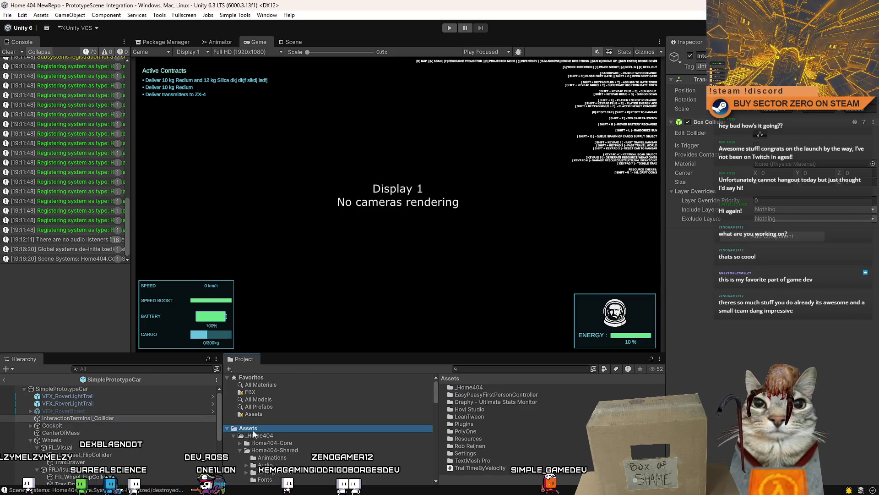
pyautogui.scroll(-3, 347, 442)
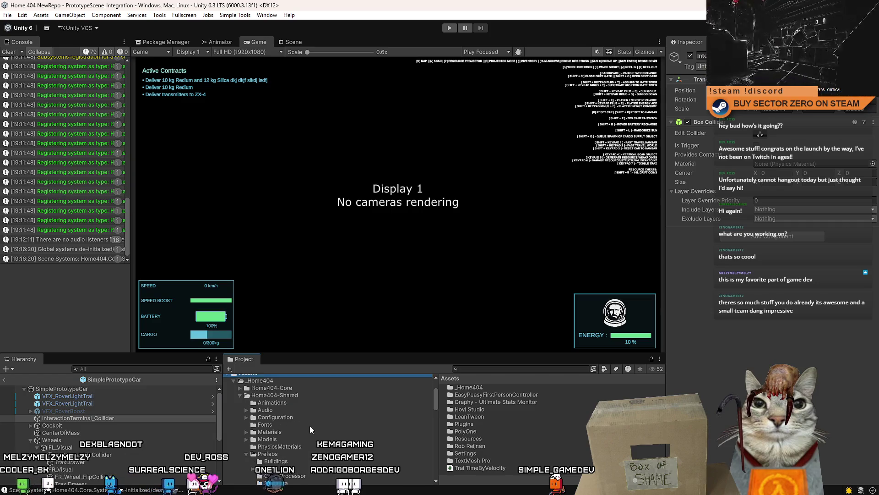
pyautogui.scroll(-3, 252, 425)
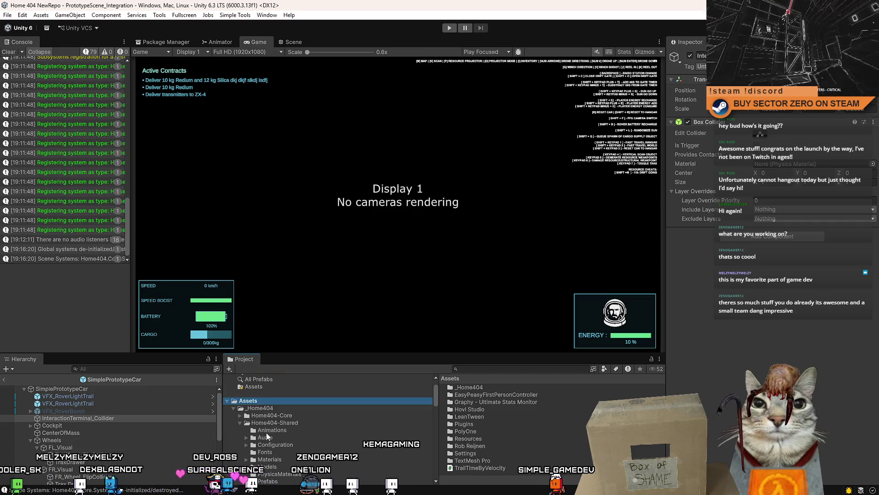
pyautogui.scroll(-3, 254, 438)
pyautogui.click(247, 399)
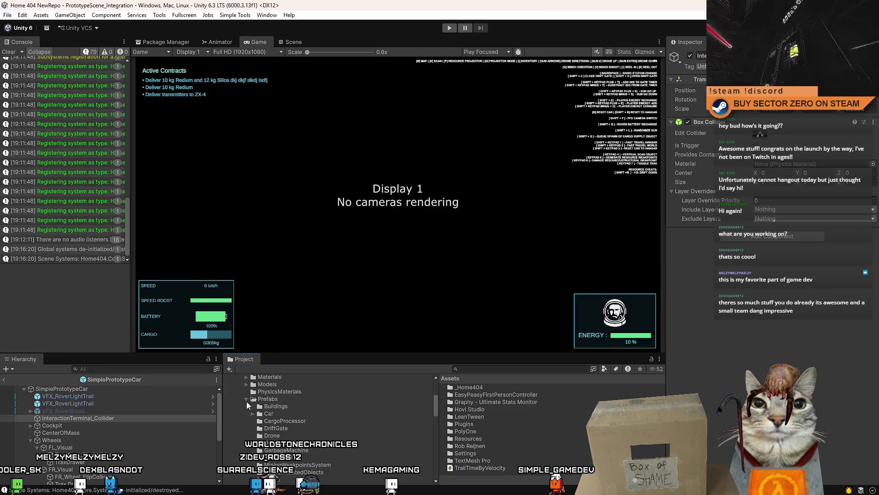
pyautogui.click(246, 413)
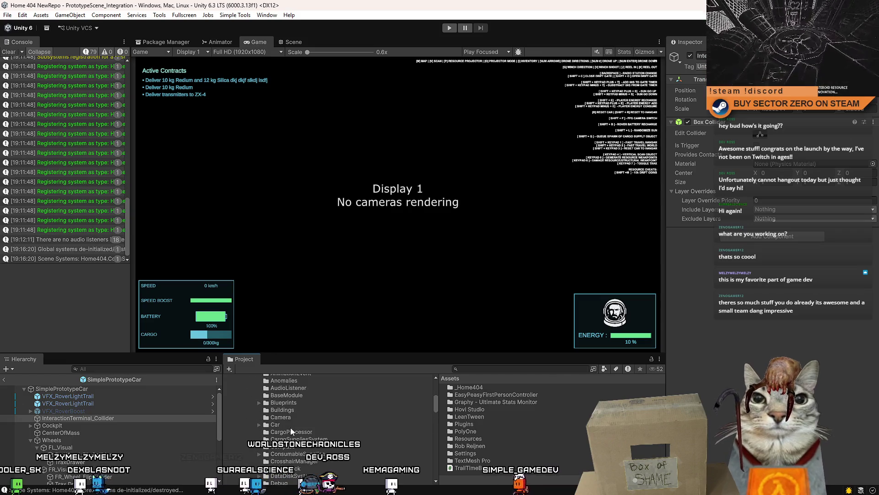
pyautogui.scroll(-5, 293, 432)
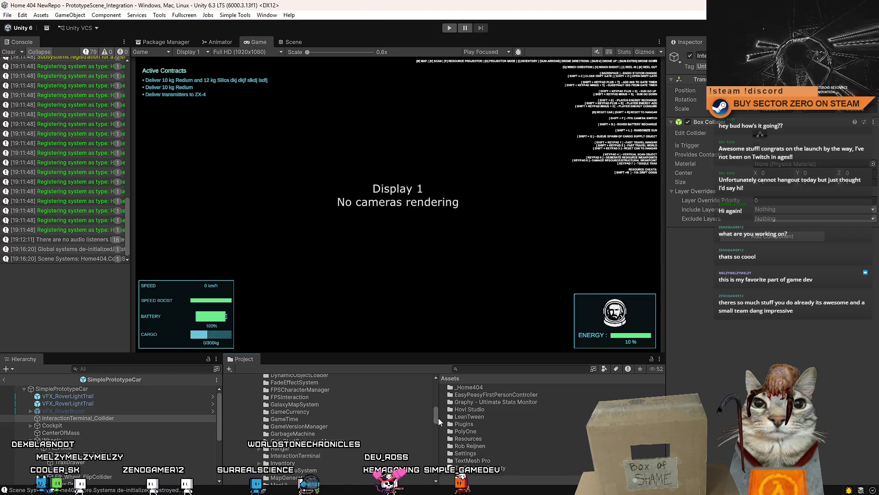
pyautogui.moveTo(437, 444)
pyautogui.mouseDown()
pyautogui.moveTo(437, 451)
pyautogui.moveTo(438, 444)
pyautogui.mouseUp()
pyautogui.scroll(2, 392, 433)
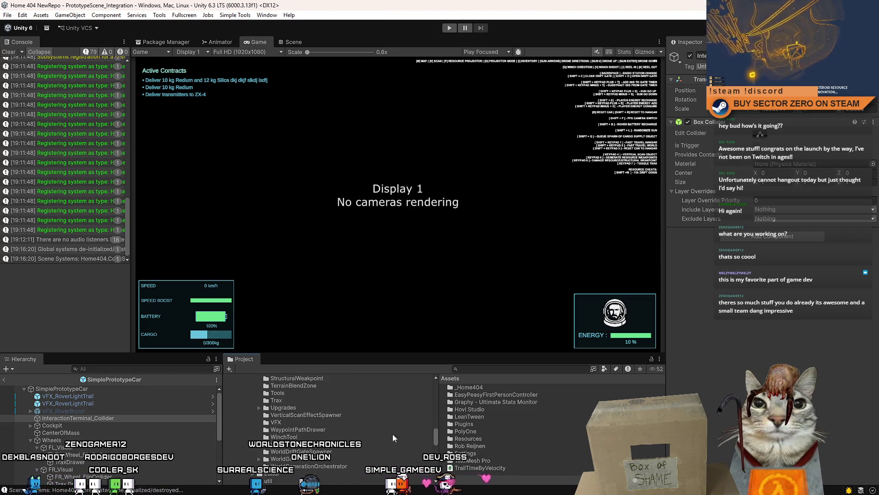
pyautogui.moveTo(491, 468)
pyautogui.mouseDown()
pyautogui.moveTo(293, 440)
pyautogui.moveTo(281, 425)
pyautogui.mouseUp()
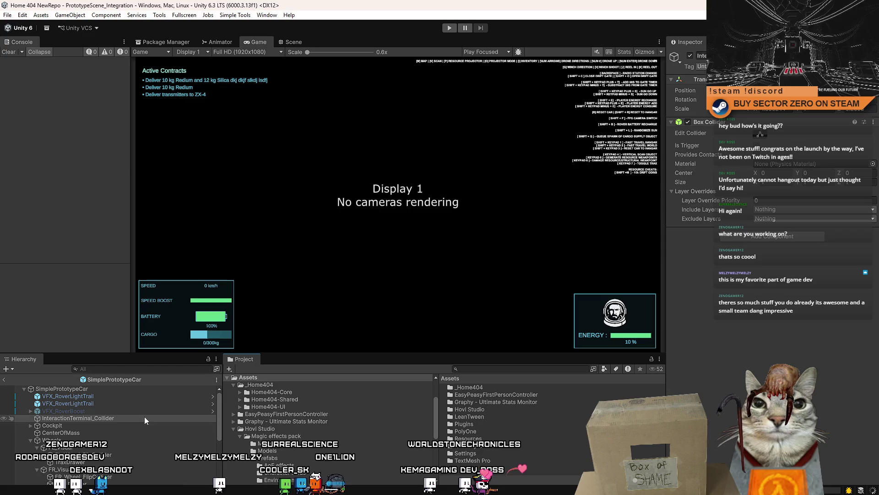
pyautogui.click(127, 404)
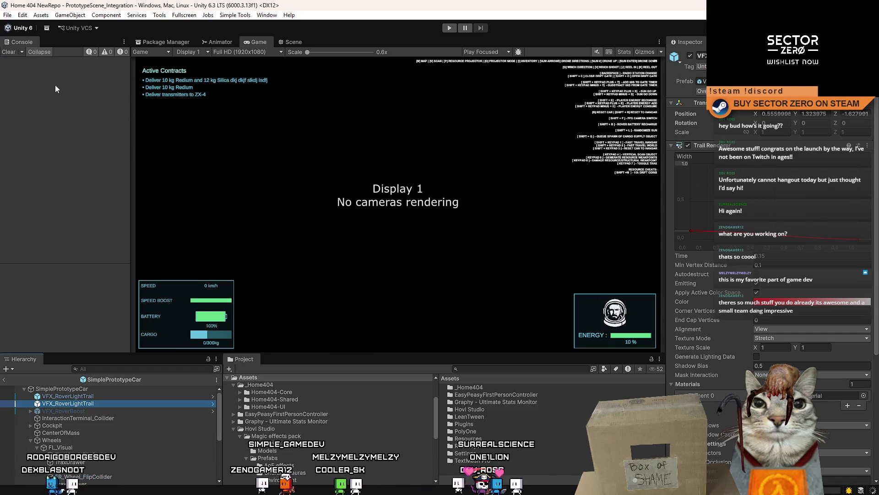
# Exit prefab mode back to PrototypeScene_Integration, switch to the Game view and enter Play mode.
pyautogui.click(294, 43)
pyautogui.click(144, 54)
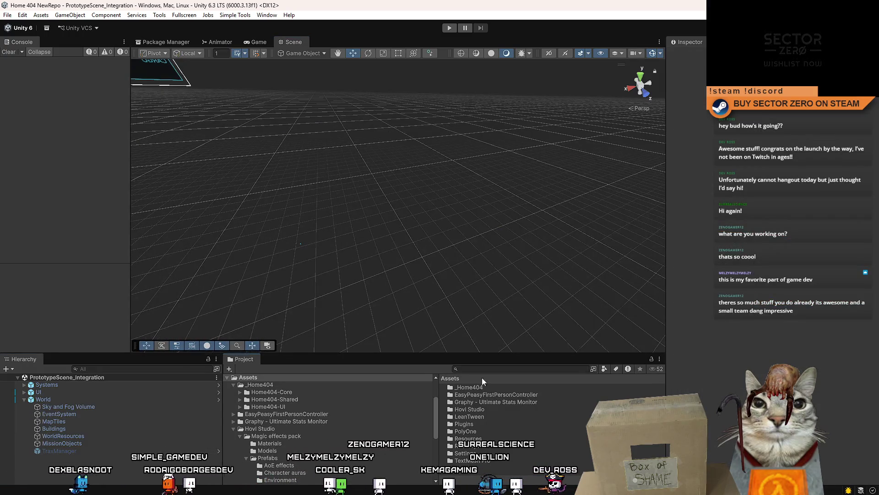
pyautogui.click(259, 42)
pyautogui.click(449, 28)
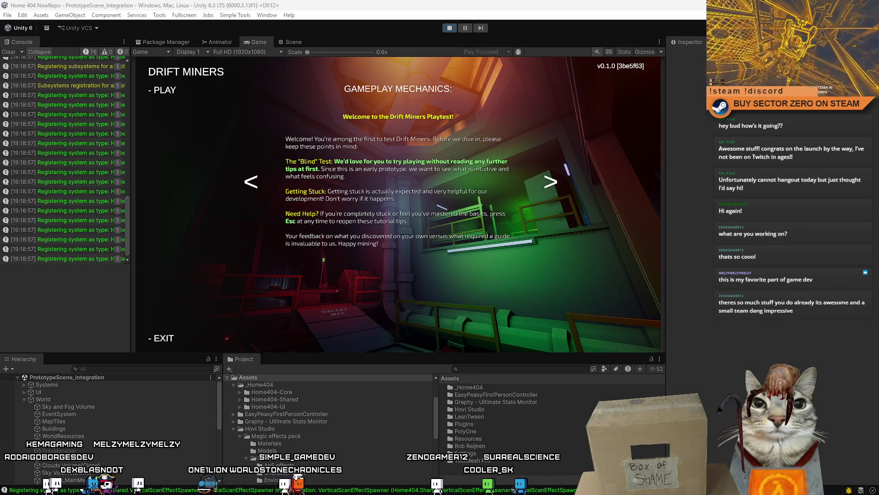
# Start the game and drive the rover across the desert with WASD and Shift boost.
pyautogui.click(165, 89)
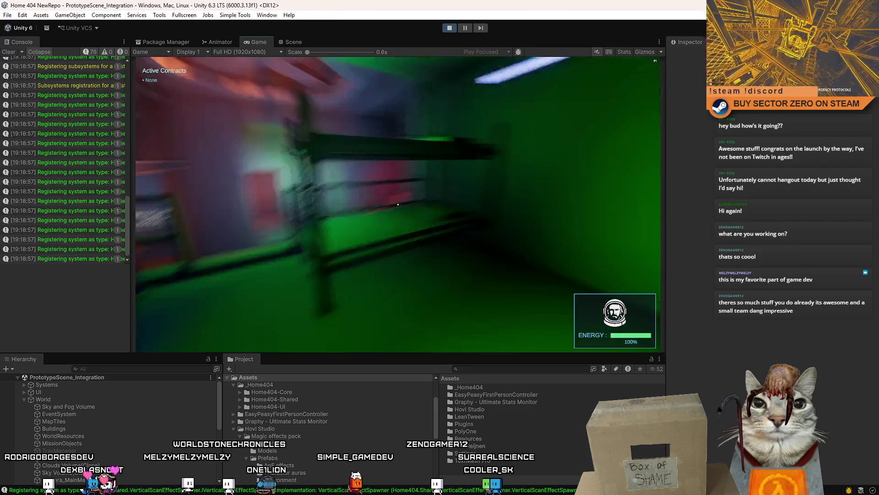
pyautogui.press('w')
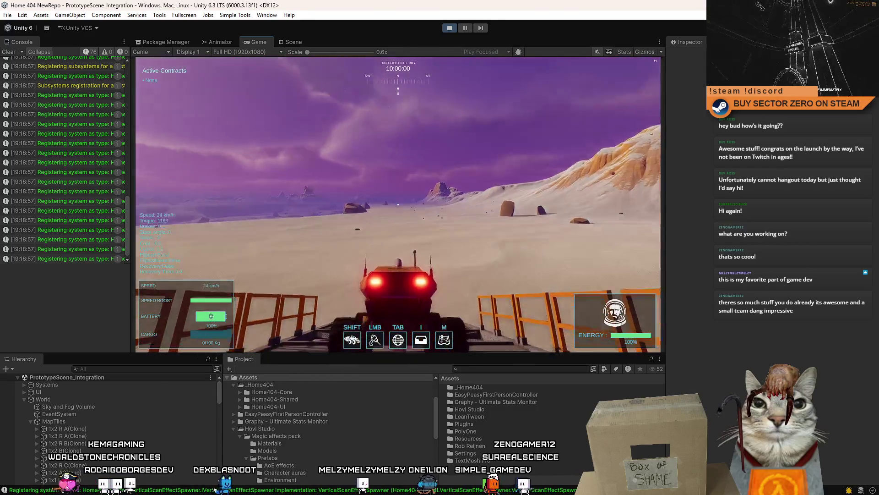
pyautogui.press('w')
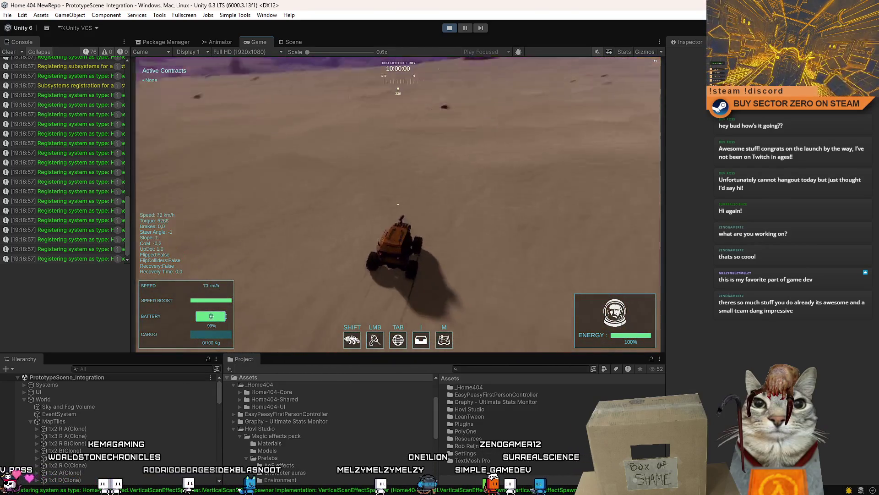
pyautogui.press('a')
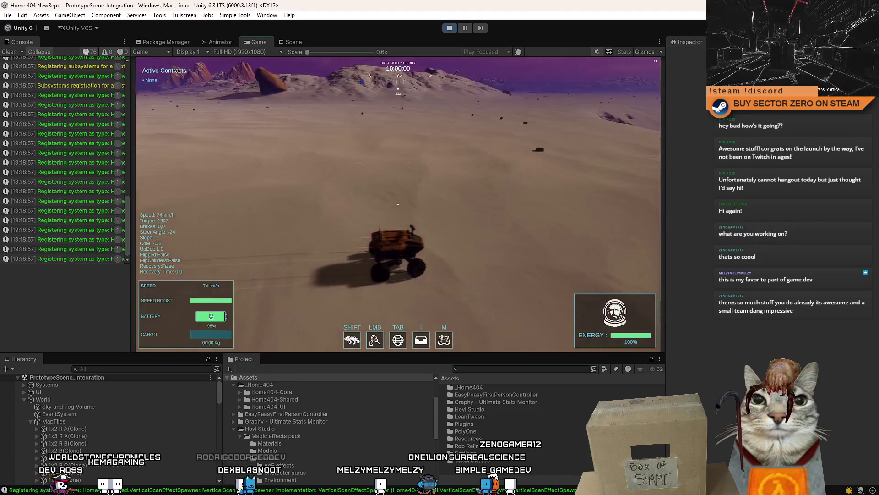
pyautogui.press('shift')
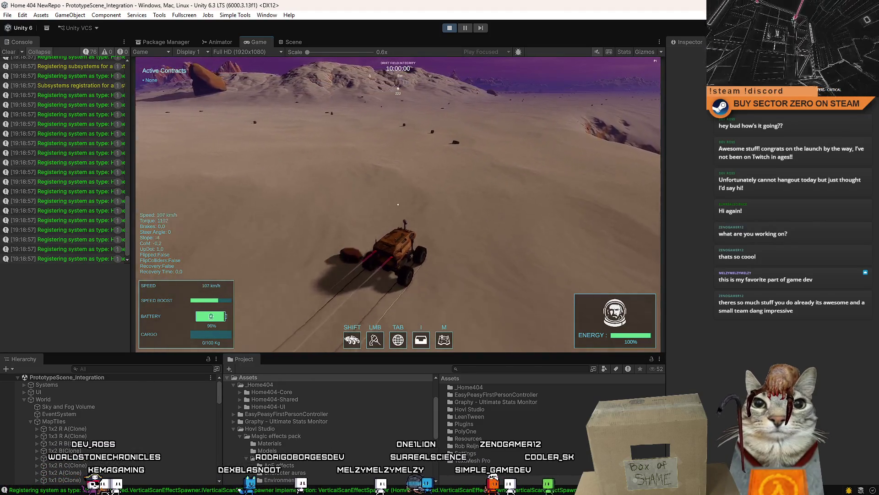
pyautogui.press('d')
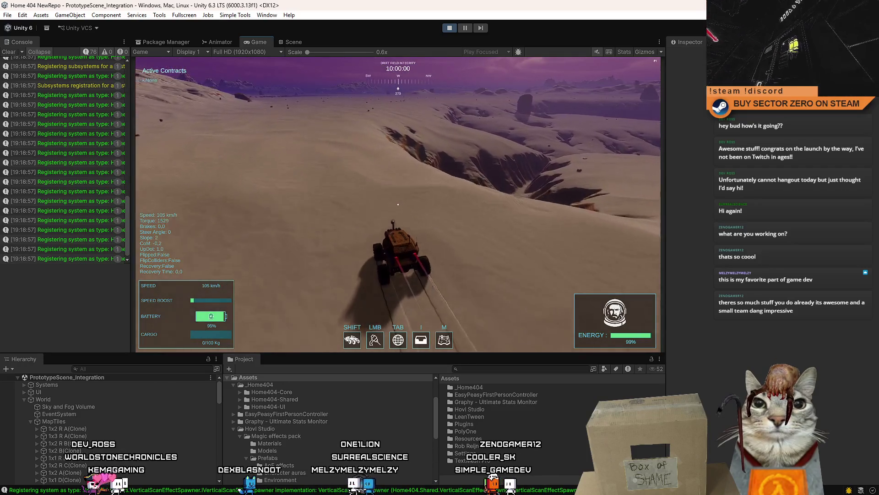
pyautogui.press('a')
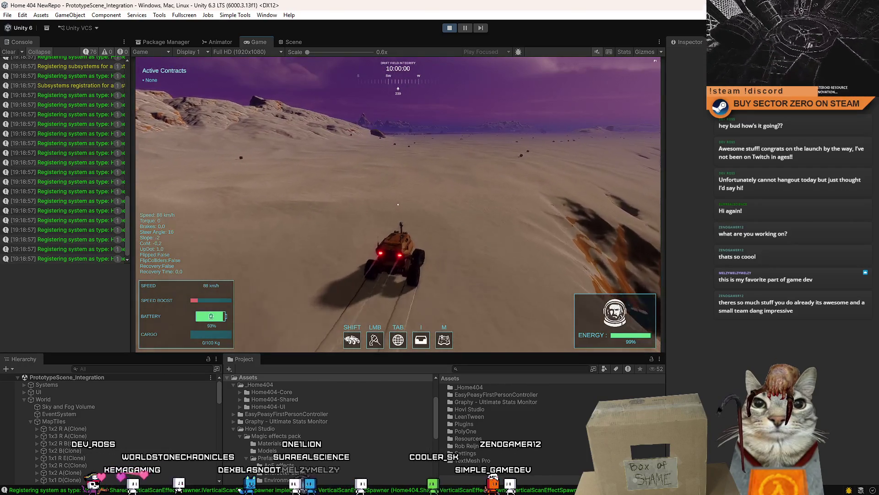
# Pause the game, stop Play mode and switch to Sourcetree.
pyautogui.press('Escape')
pyautogui.press('Escape')
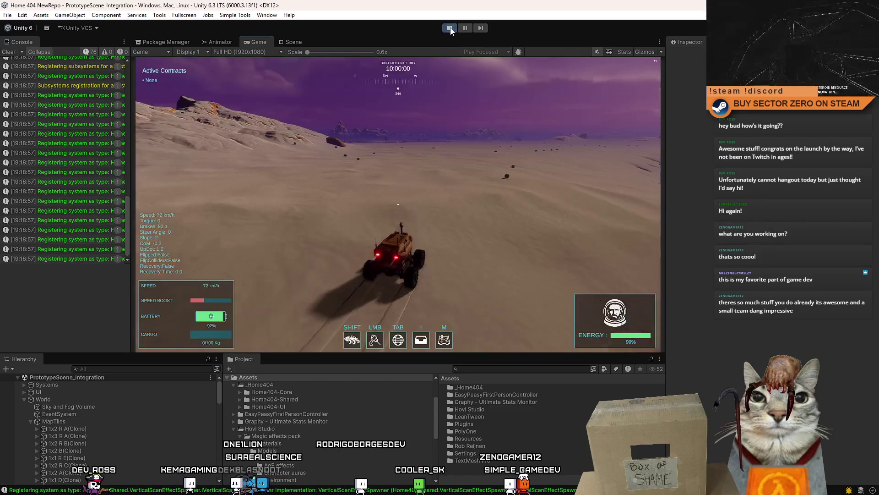
pyautogui.click(450, 29)
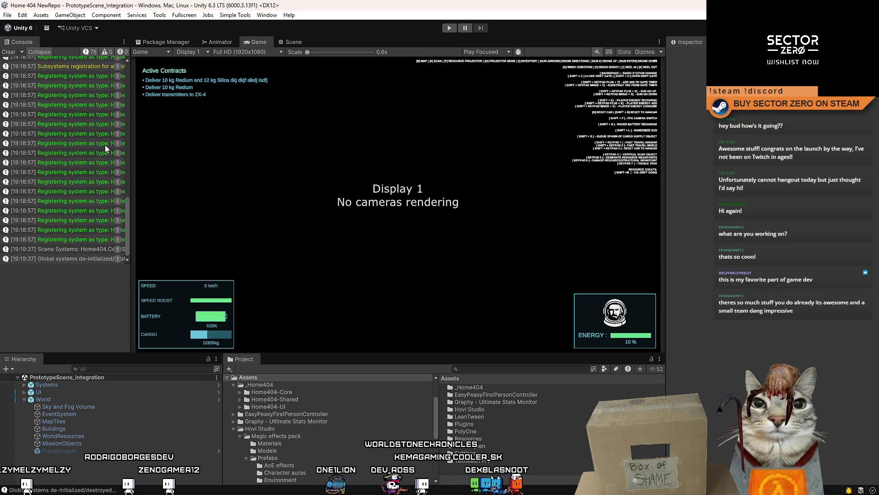
pyautogui.hotkey('alt', 'Tab')
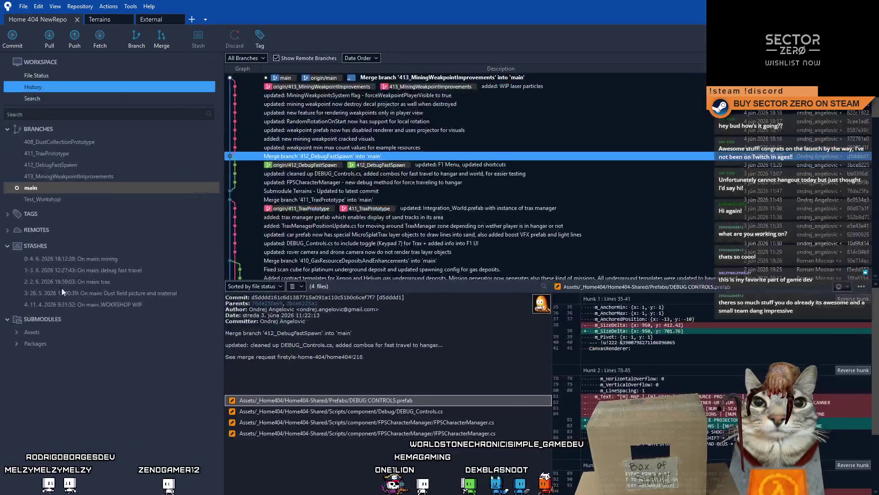
# Switch to main and list the 18 pending changes, starting with the DEBUG_Controls.cs diff.
pyautogui.click(88, 192)
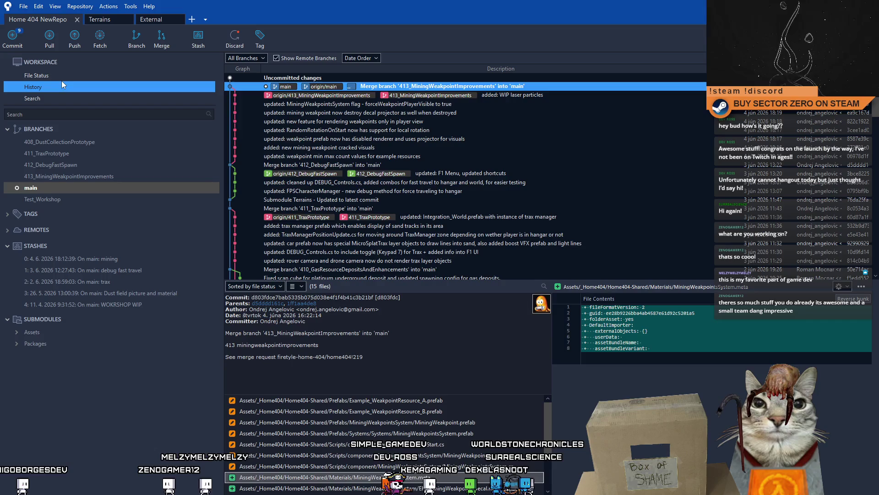
pyautogui.click(59, 77)
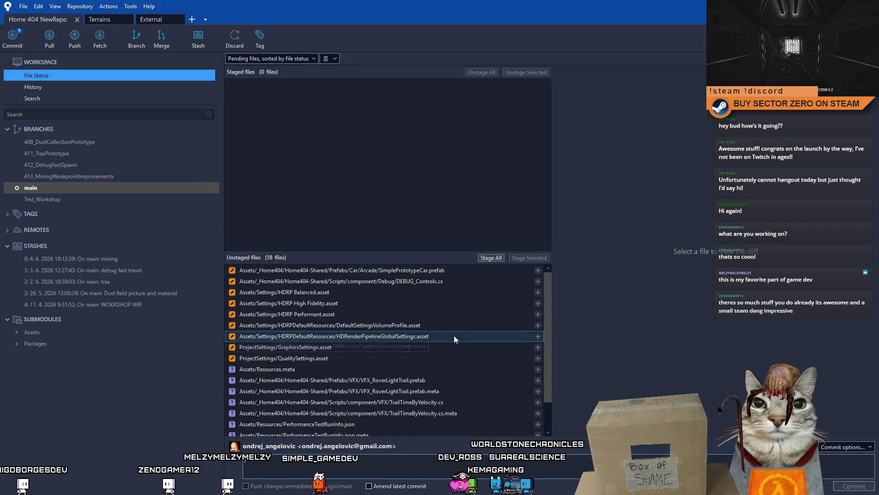
pyautogui.scroll(-1, 550, 389)
pyautogui.scroll(3, 551, 307)
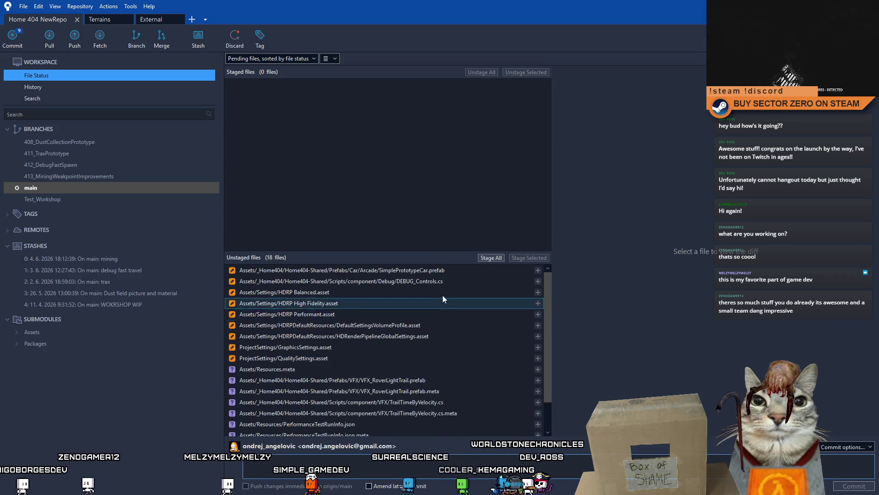
pyautogui.click(434, 279)
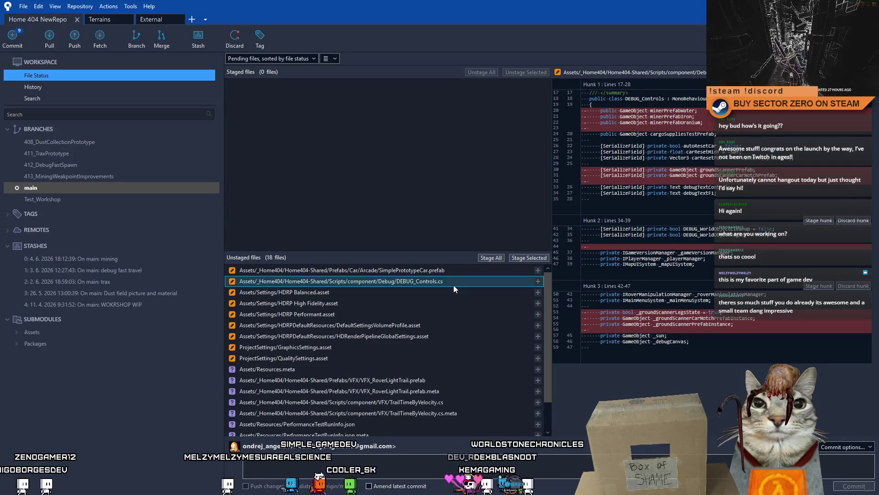
# Review diffs for HDRP Balanced, High Fidelity and Performant assets through QualitySettings.asset, then select those settings files.
pyautogui.click(424, 292)
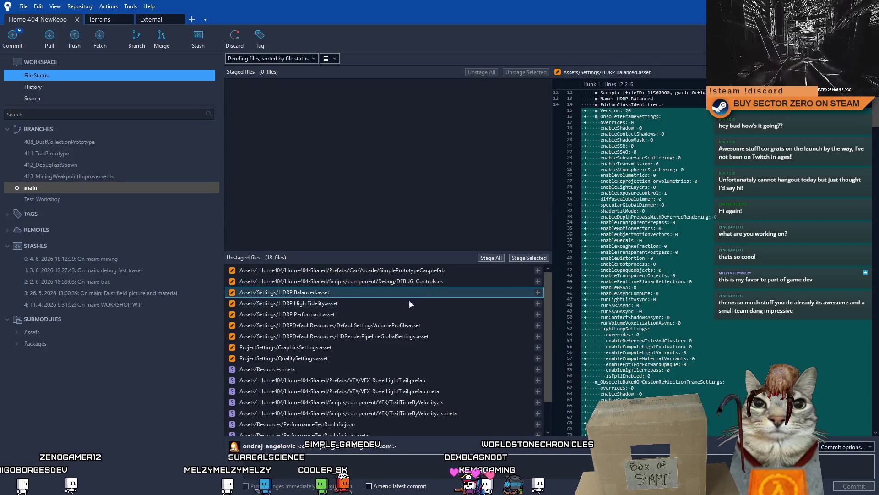
pyautogui.click(382, 304)
pyautogui.click(363, 314)
pyautogui.click(380, 325)
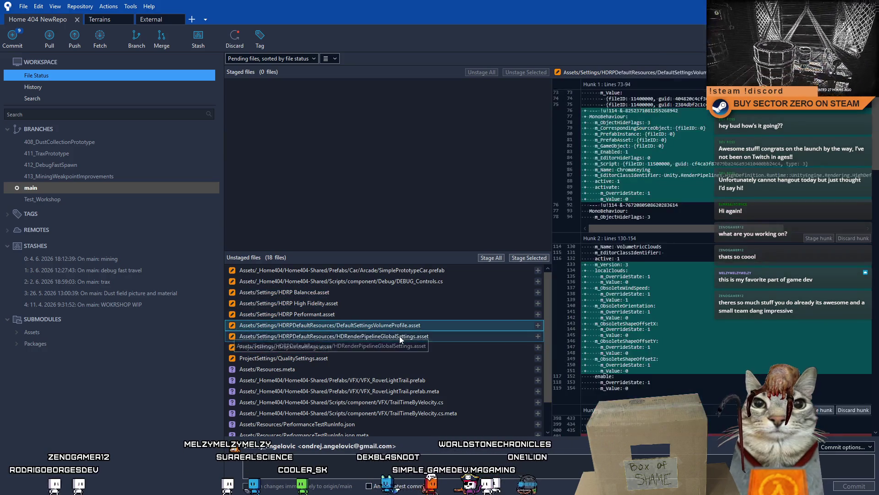
pyautogui.click(400, 336)
pyautogui.click(343, 348)
pyautogui.click(339, 357)
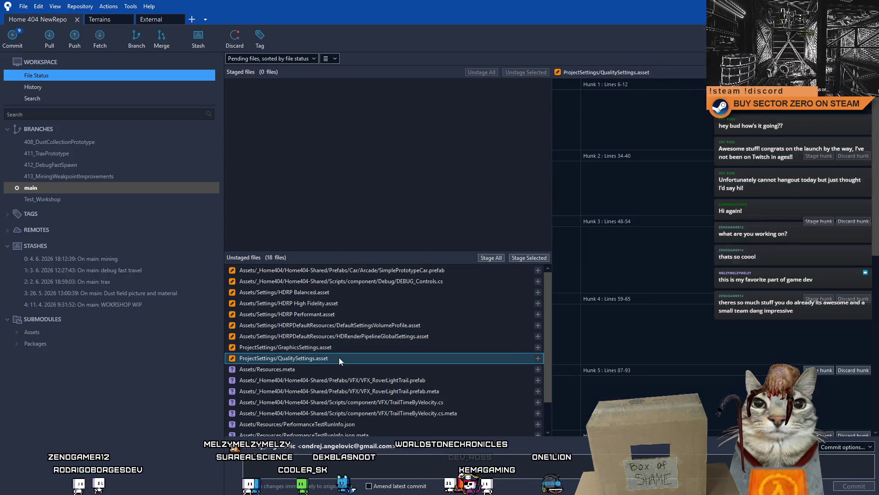
pyautogui.keyDown('shift'); pyautogui.click(316, 292); pyautogui.keyUp('shift')
# Discard the HDRP and project settings file changes and remove Assets/Resources.meta.
pyautogui.rightClick(308, 293)
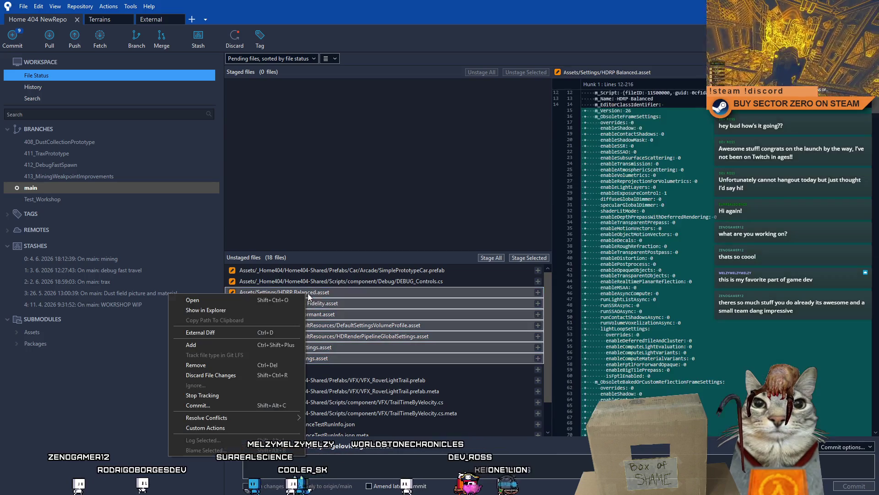
pyautogui.click(218, 375)
pyautogui.press('Return')
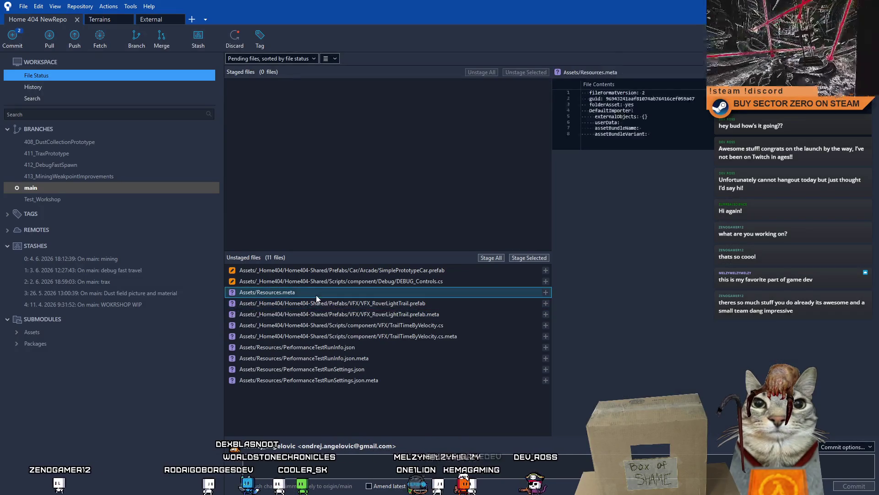
pyautogui.rightClick(317, 295)
pyautogui.click(224, 367)
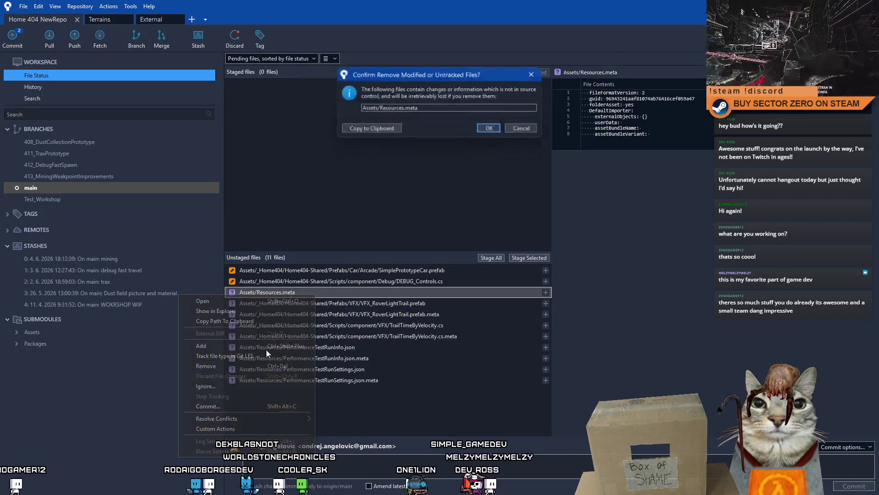
pyautogui.click(497, 129)
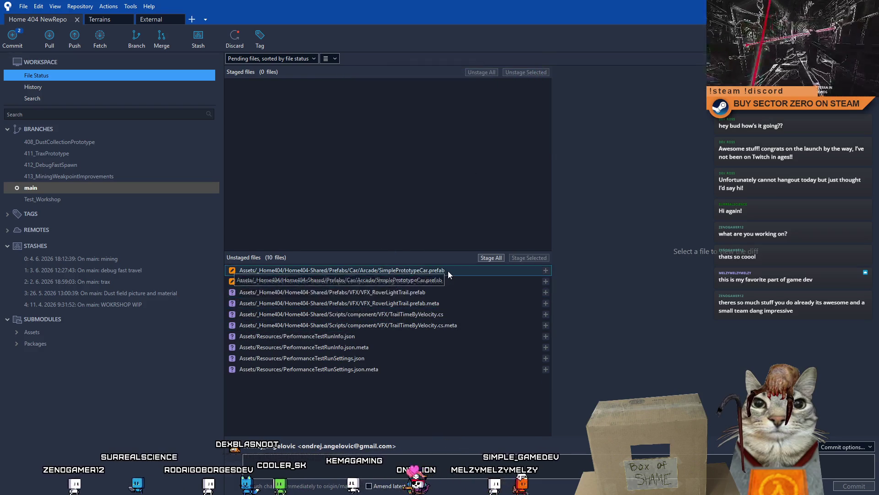
# After checking the light trail prefab, delete the four untracked PerformanceTestRun files.
pyautogui.click(438, 278)
pyautogui.moveTo(433, 291); pyautogui.dragTo(426, 302)
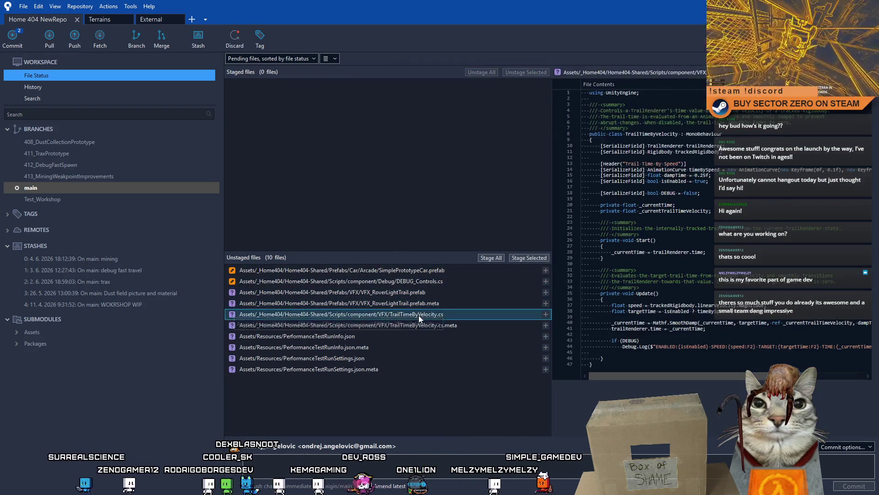
pyautogui.click(409, 335)
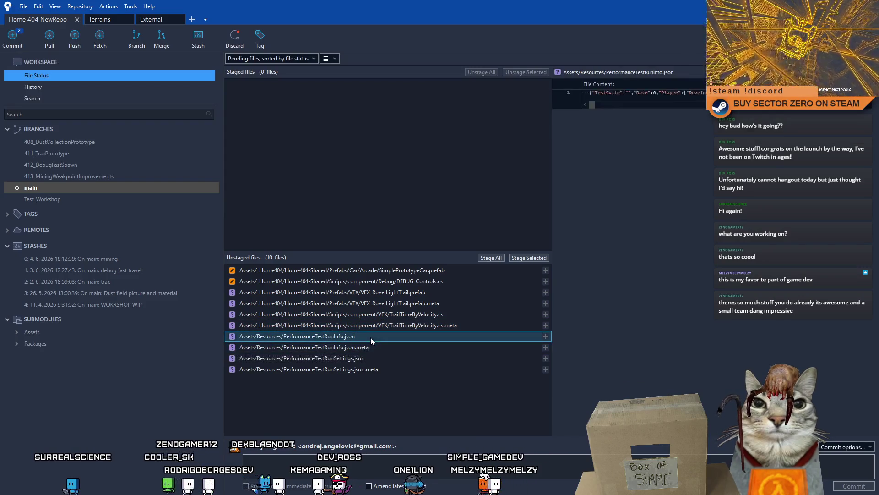
pyautogui.keyDown('shift'); pyautogui.click(355, 368); pyautogui.keyUp('shift')
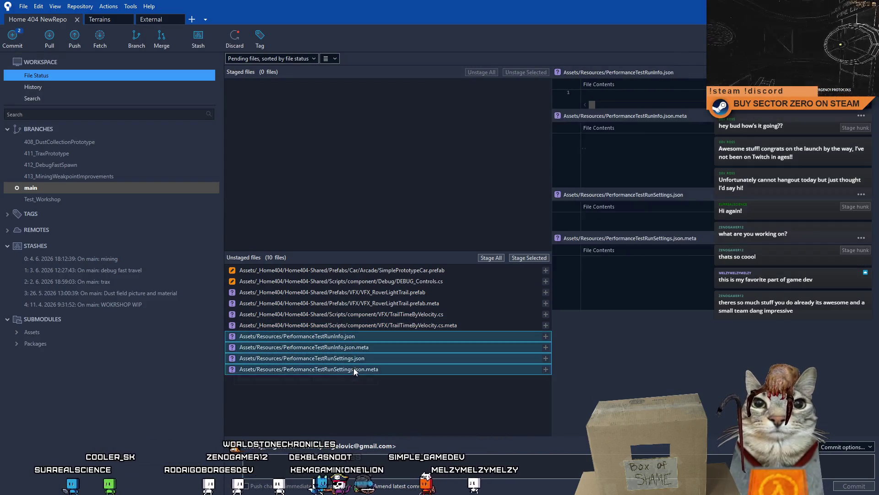
pyautogui.rightClick(339, 369)
pyautogui.click(246, 276)
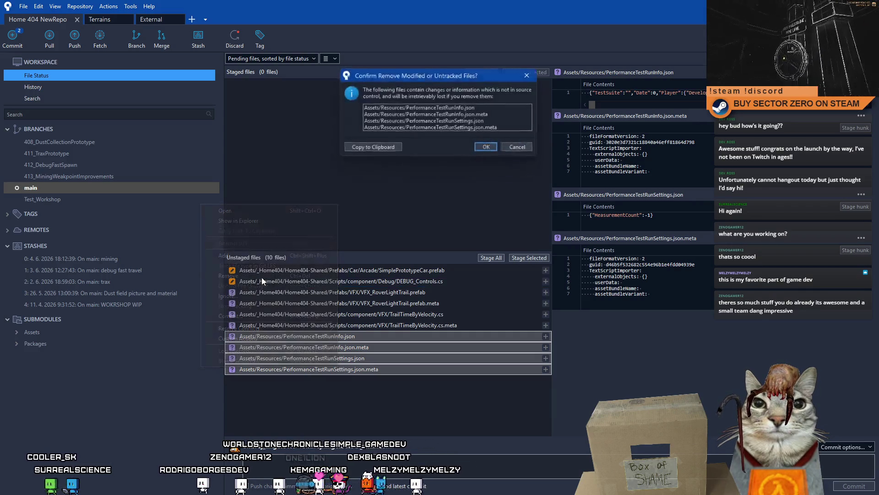
pyautogui.click(493, 150)
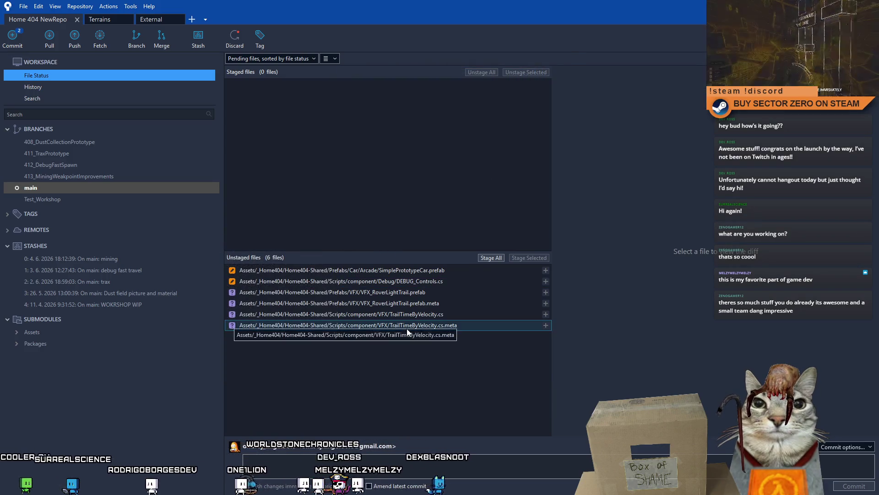
# Stage all six remaining rover-trail and debug changes.
pyautogui.click(408, 326)
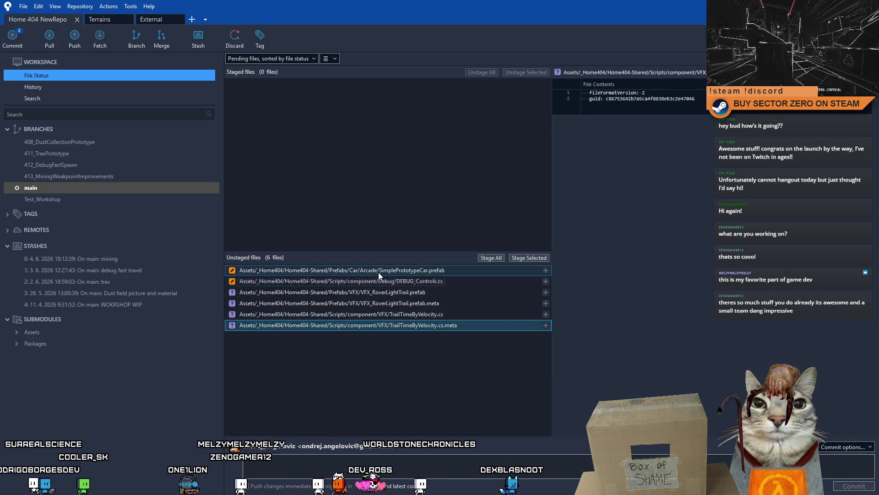
pyautogui.keyDown('shift'); pyautogui.click(378, 270); pyautogui.keyUp('shift')
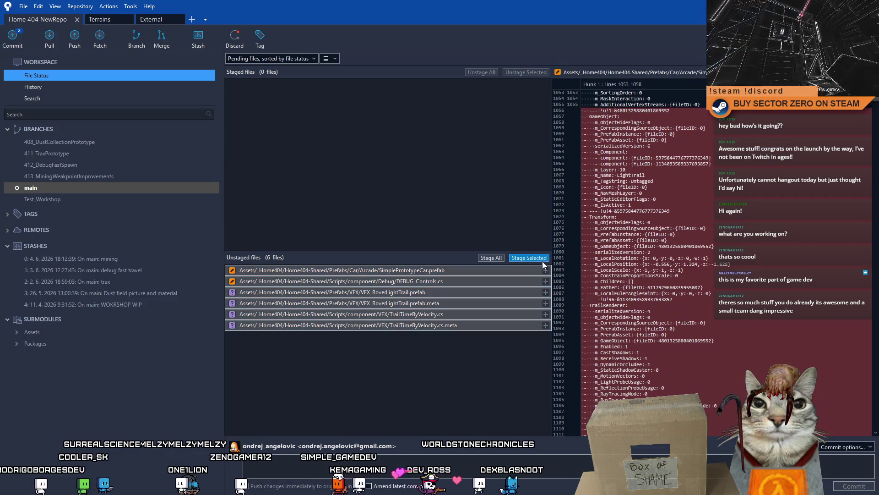
pyautogui.click(530, 257)
pyautogui.click(348, 84)
pyautogui.keyDown('shift'); pyautogui.click(348, 139); pyautogui.keyUp('shift')
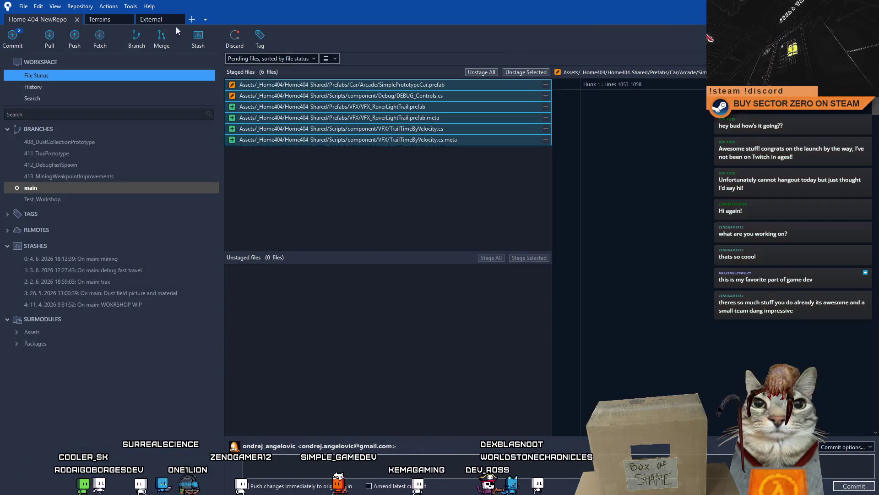
# Stash the staged changes with the message 'trails'.
pyautogui.click(198, 38)
pyautogui.write('trails')
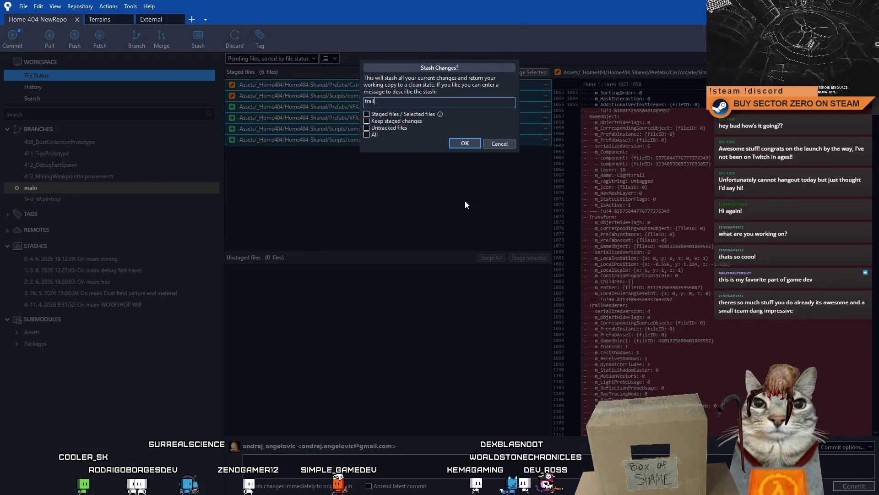
pyautogui.click(366, 114)
pyautogui.click(460, 140)
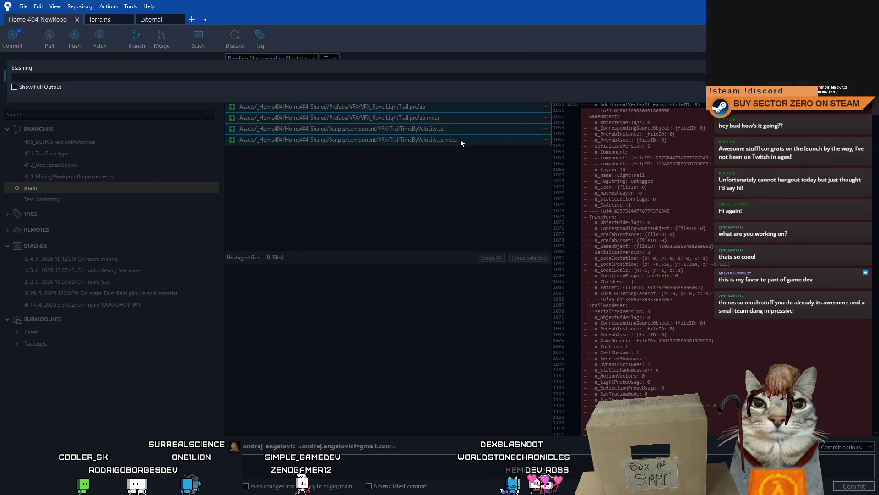
# Pull the latest remote changes into main and bring the Notion task page into view.
pyautogui.click(49, 39)
pyautogui.click(544, 177)
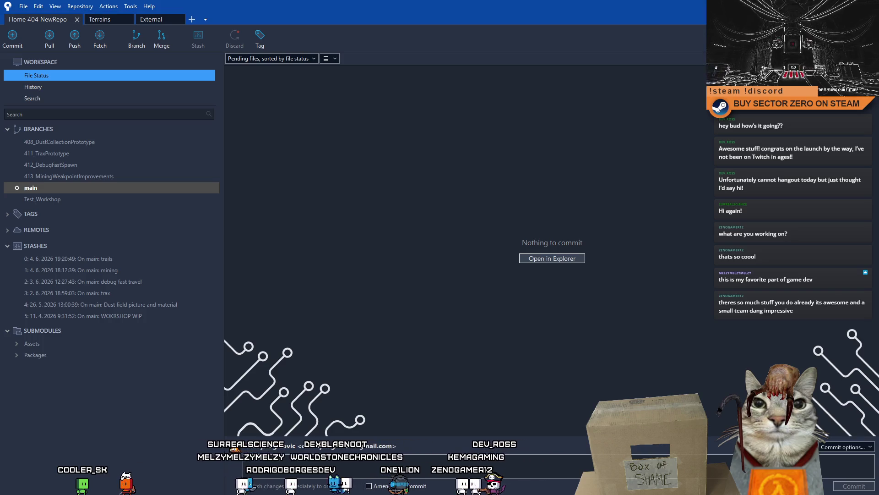
pyautogui.moveTo(0, 74)
pyautogui.mouseDown()
pyautogui.moveTo(84, 69)
pyautogui.moveTo(93, 45)
pyautogui.mouseUp()
pyautogui.moveTo(188, 62)
pyautogui.mouseDown()
pyautogui.moveTo(196, 53)
pyautogui.moveTo(0, 53)
pyautogui.mouseUp()
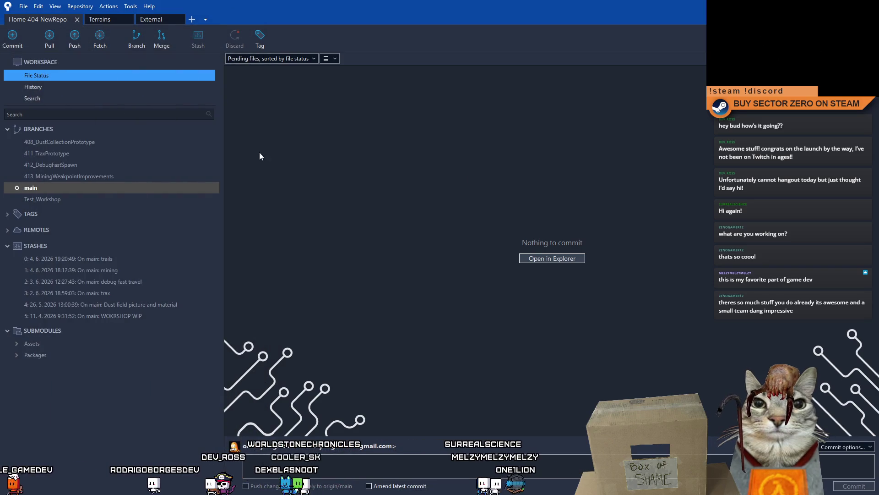
# Create and check out a new branch named 414_LightTrailsImprovements.
pyautogui.click(136, 38)
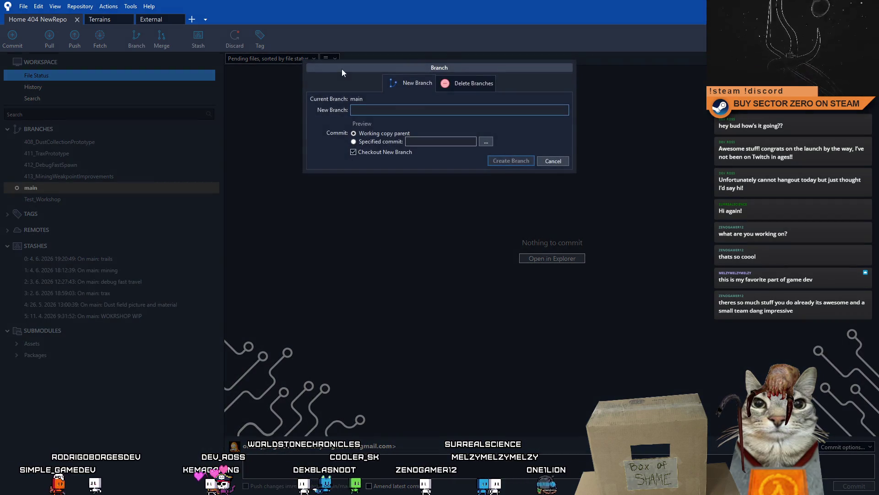
pyautogui.write('414_Ligh')
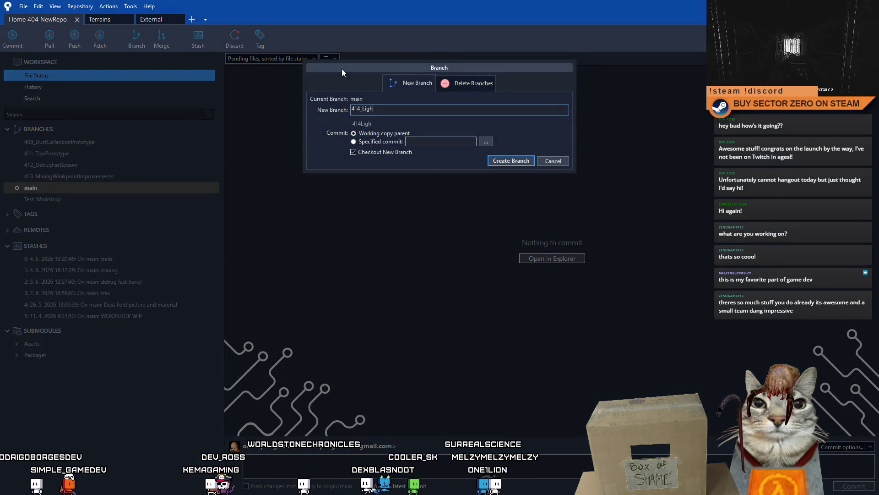
pyautogui.write('tTrail')
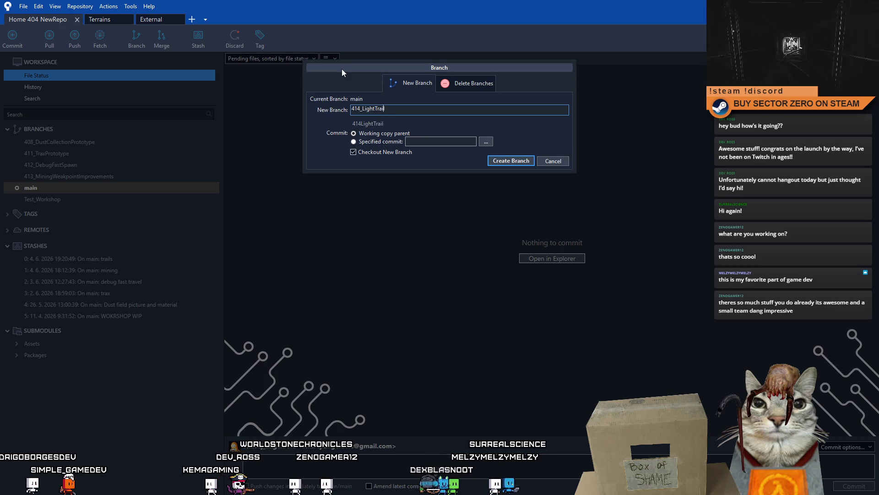
pyautogui.write('sImprovements')
pyautogui.press('Return')
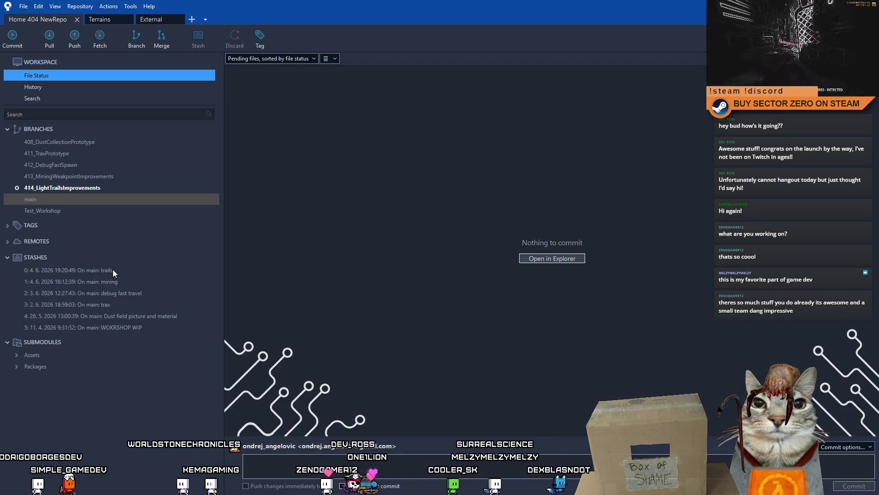
# Apply the 'trails' stash to the new branch.
pyautogui.rightClick(99, 269)
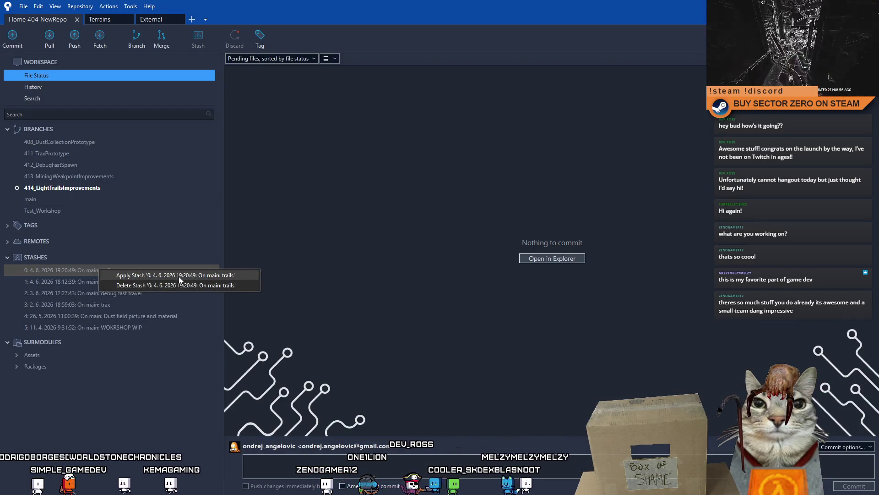
pyautogui.click(179, 276)
pyautogui.click(456, 252)
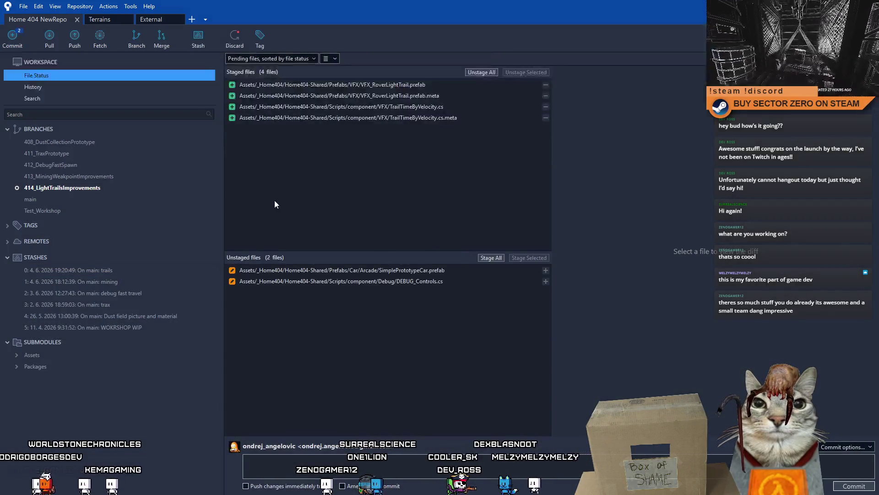
# Unstage both VFX_RoverLightTrail files, leaving TrailTimeByVelocity.cs and its meta staged.
pyautogui.click(411, 118)
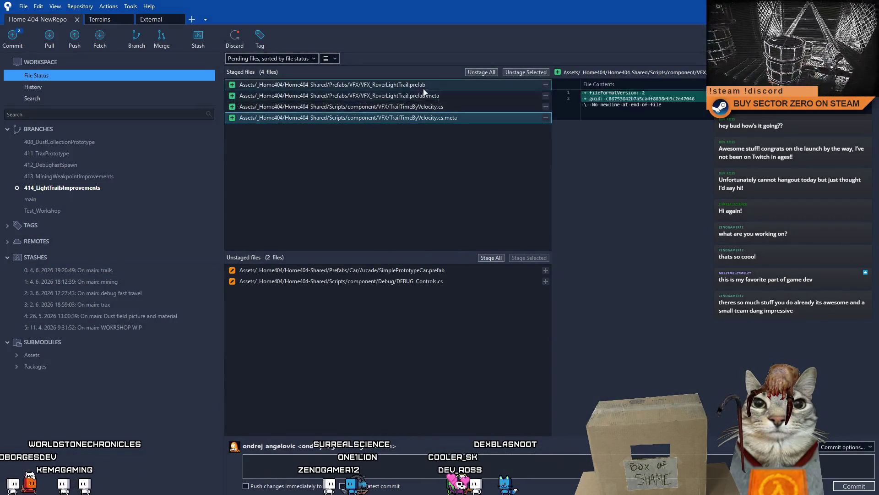
pyautogui.click(441, 96)
pyautogui.click(460, 107)
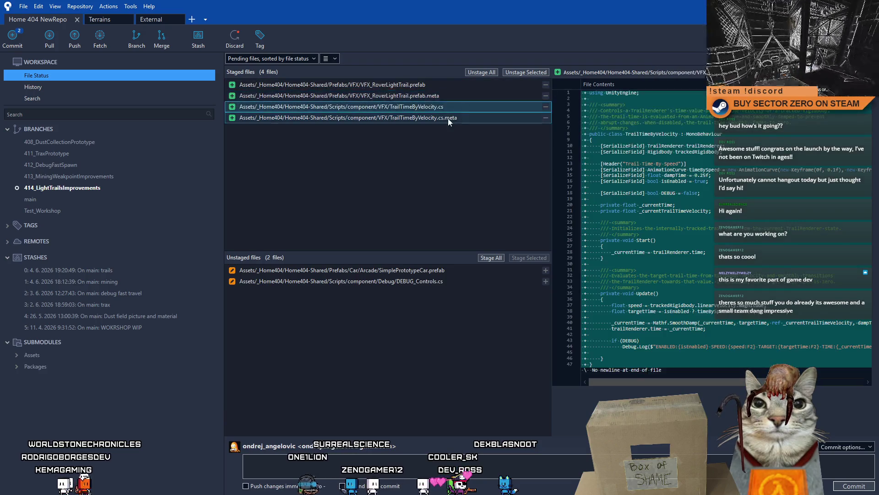
pyautogui.click(435, 95)
pyautogui.click(432, 88)
pyautogui.click(432, 94)
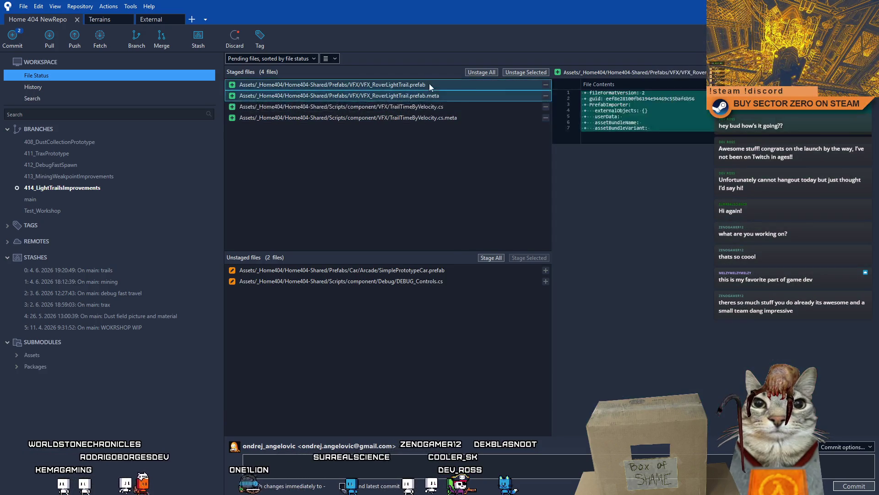
pyautogui.keyDown('shift'); pyautogui.click(430, 84); pyautogui.keyUp('shift')
pyautogui.click(525, 73)
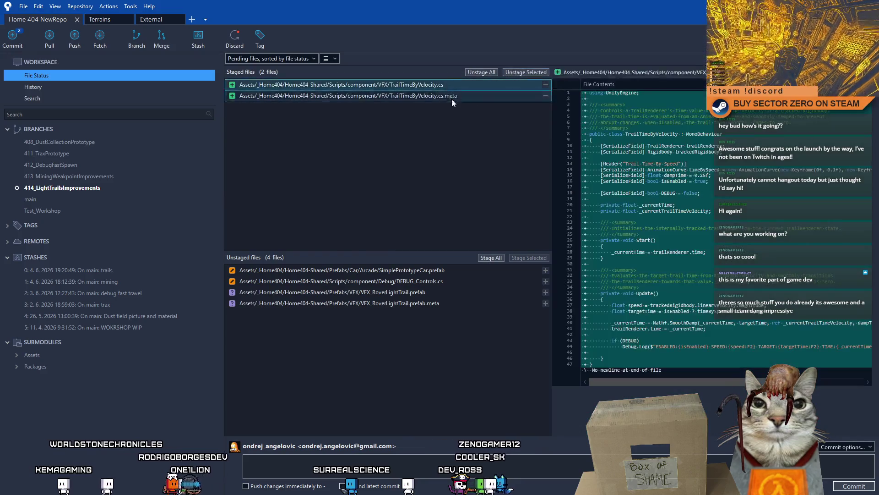
# Commit TrailTimeByVelocity.cs and its meta with message 'added: generalized TrailTimeByVelocity component'.
pyautogui.click(384, 473)
pyautogui.write('added: generalized Trail')
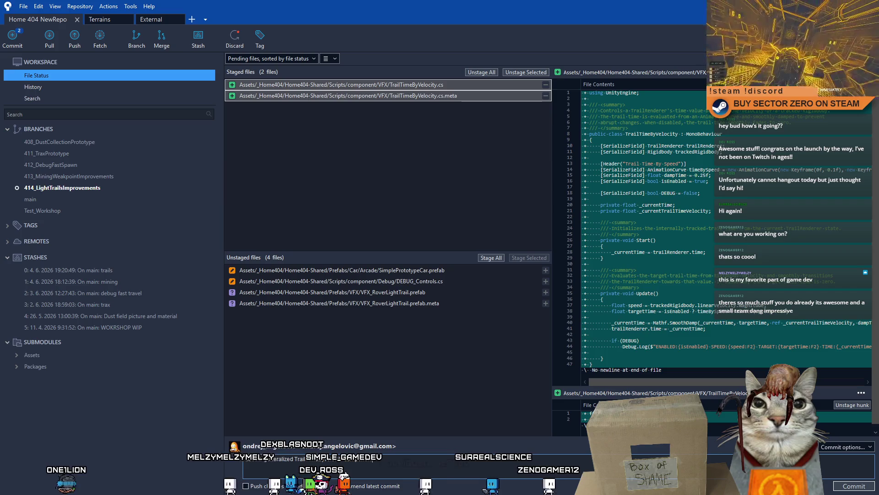
pyautogui.hotkey('ctrl', 'Return')
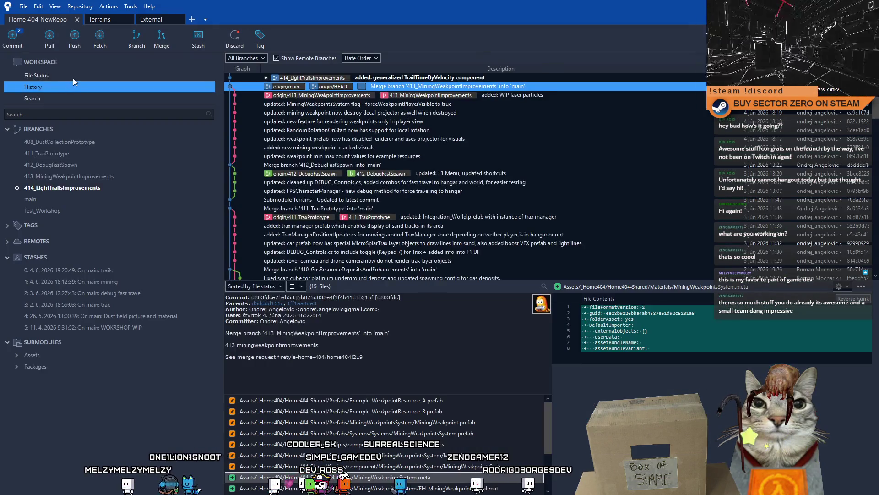
# Review the remaining pending diffs and stage only DEBUG_Controls.cs.
pyautogui.click(73, 77)
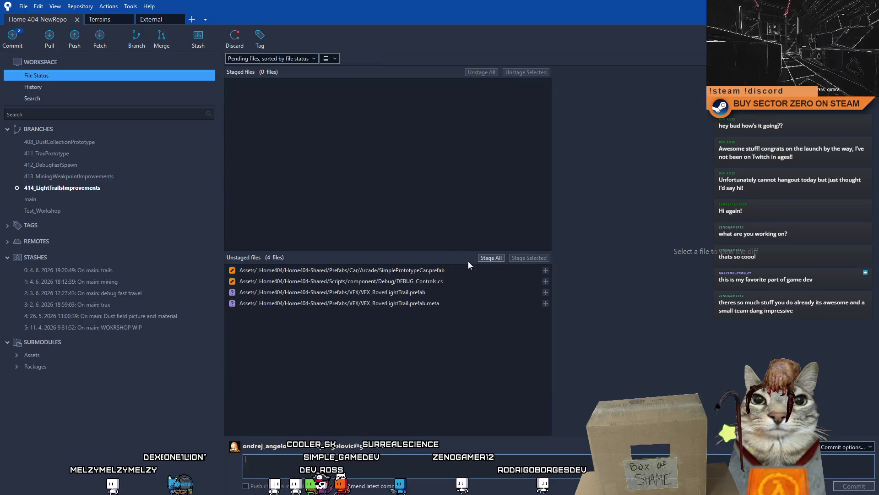
pyautogui.click(451, 282)
pyautogui.click(441, 295)
pyautogui.keyDown('shift'); pyautogui.click(433, 306); pyautogui.keyUp('shift')
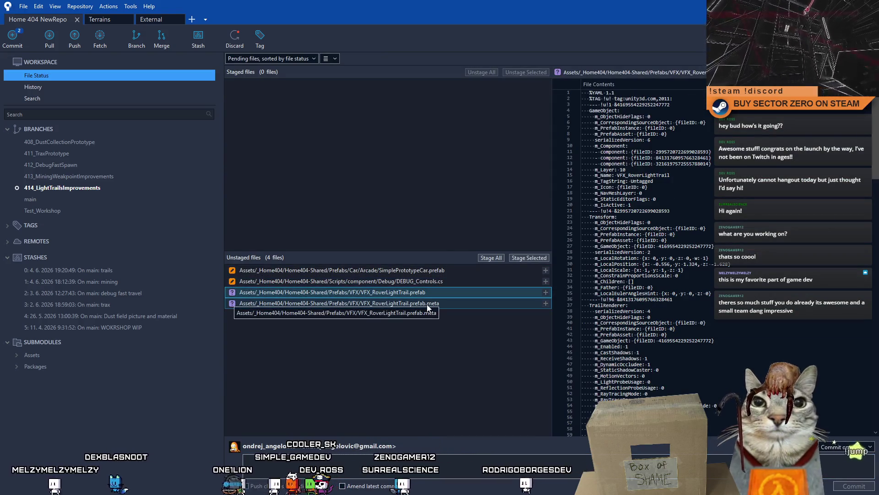
pyautogui.click(436, 285)
pyautogui.keyDown('shift'); pyautogui.click(457, 272); pyautogui.keyUp('shift')
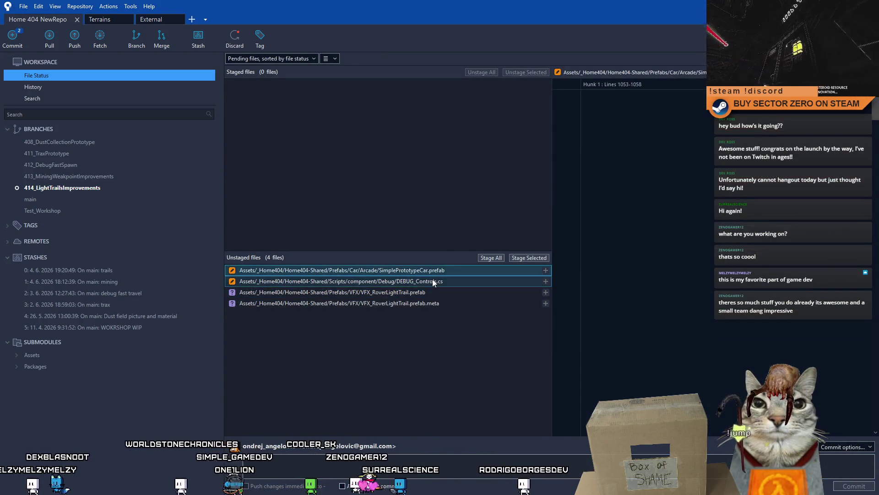
pyautogui.click(442, 293)
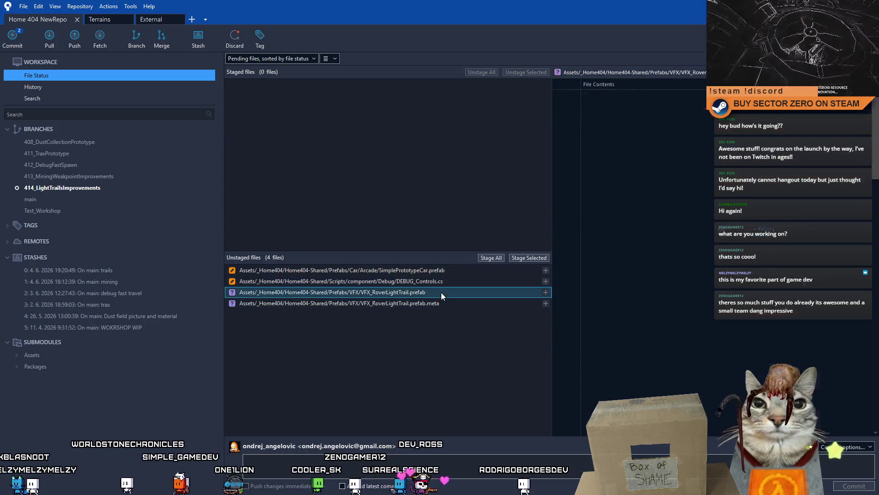
pyautogui.click(430, 269)
pyautogui.click(460, 281)
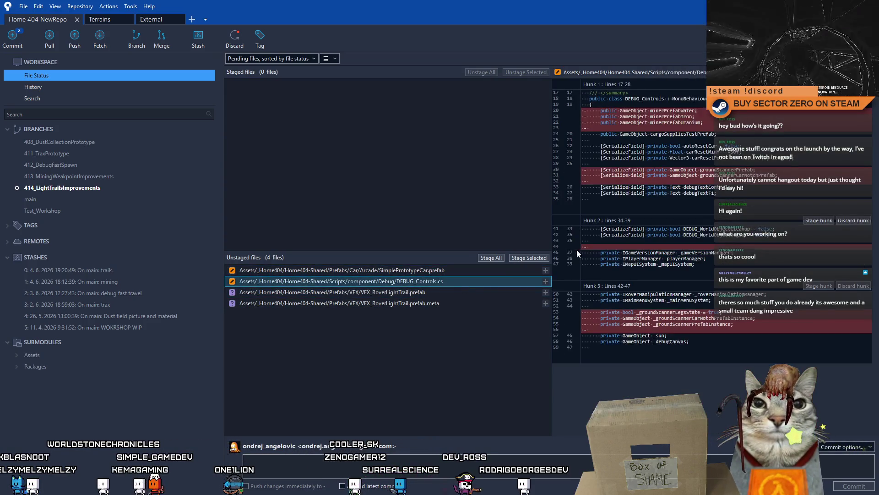
pyautogui.click(529, 258)
# Commit DEBUG_Controls.cs with a message ending 'unused variables from DEBUG_Controls.cs'.
pyautogui.click(324, 463)
pyautogui.write('updated: ce')
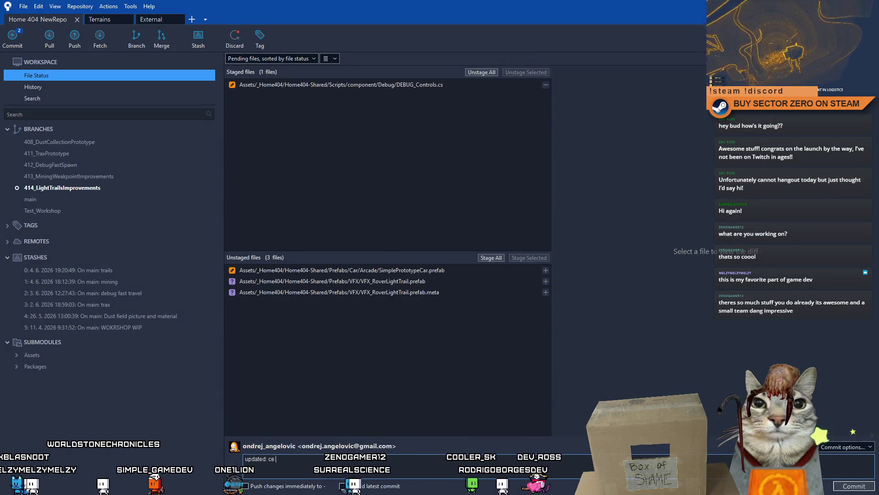
pyautogui.press('BackSpace')
pyautogui.write('d: cleaned up')
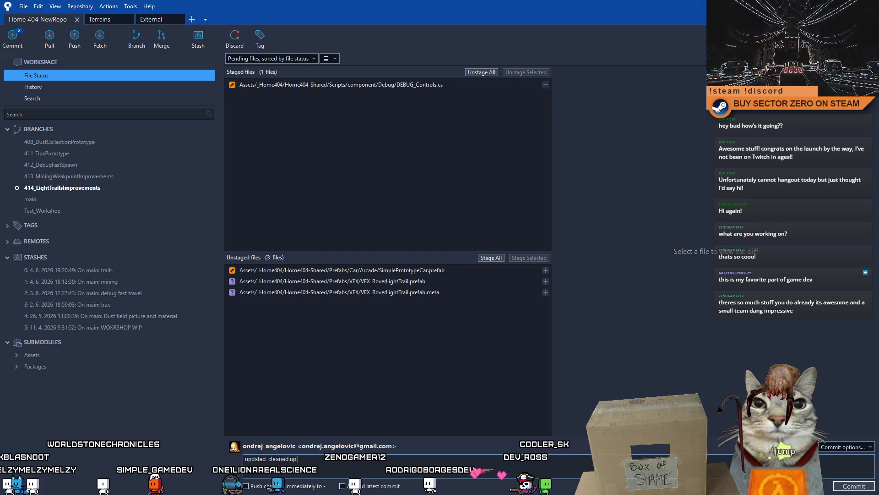
pyautogui.write('unused va')
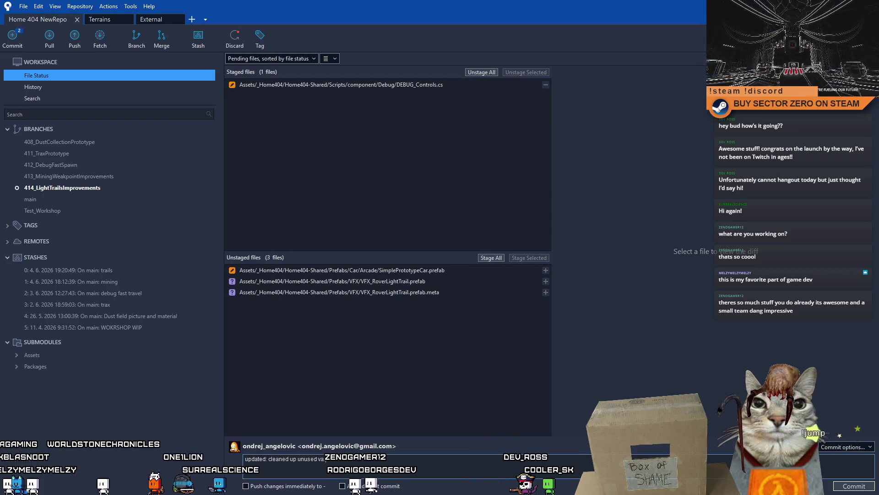
pyautogui.write('riable')
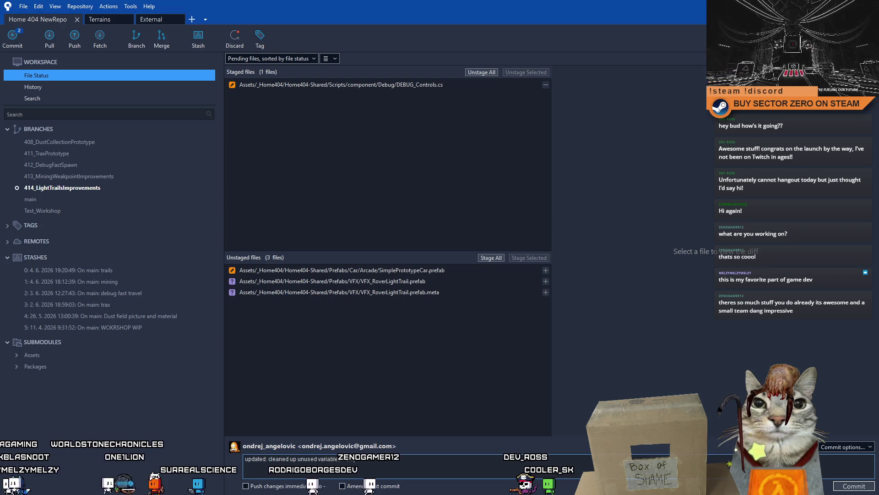
pyautogui.write('s from D')
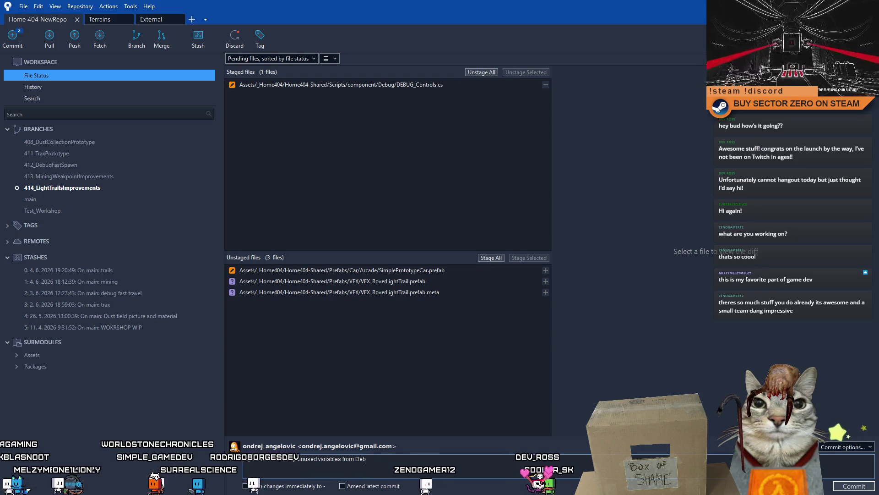
pyautogui.write('EBUG_Controls.cs')
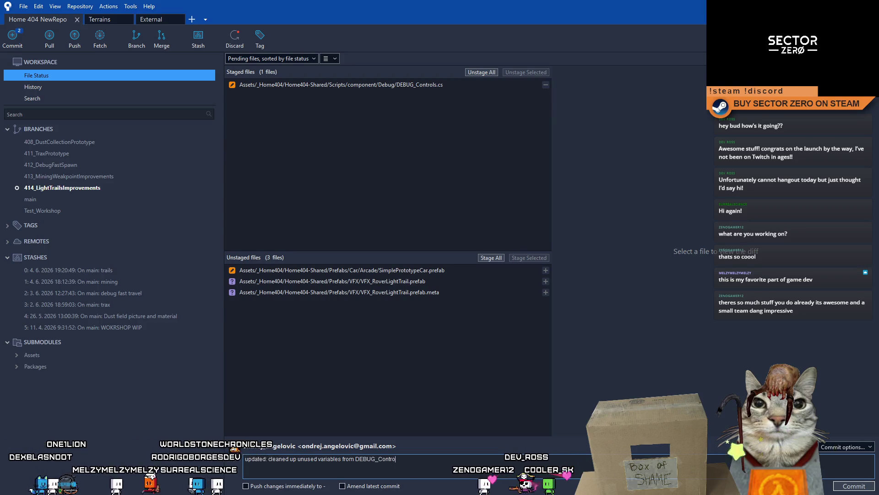
pyautogui.press('Return')
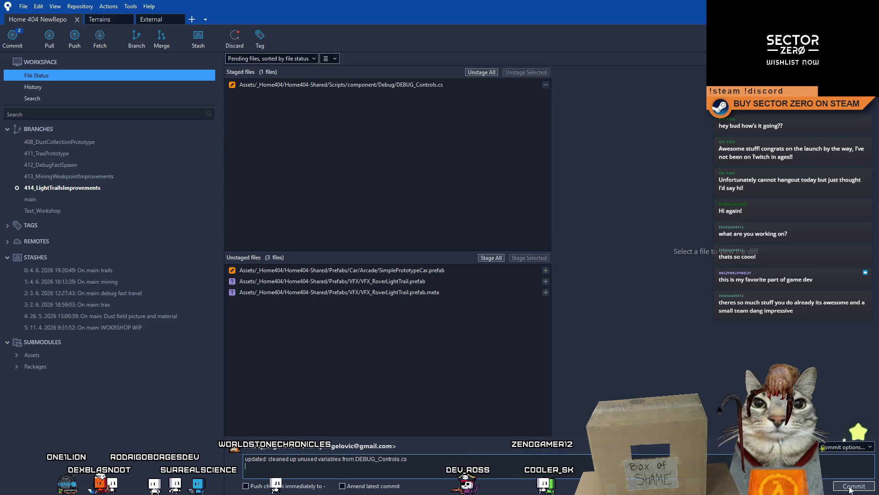
pyautogui.hotkey('ctrl', 'Return')
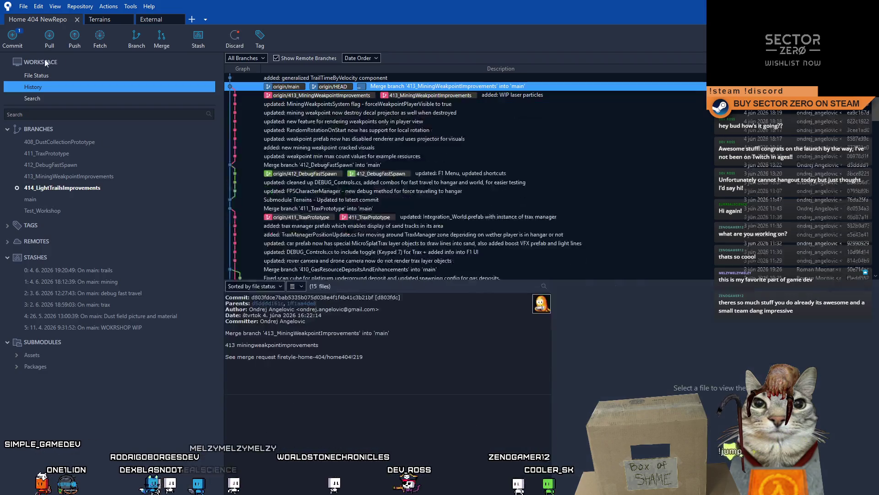
# Stage both VFX_RoverLightTrail files and commit them with an 'added:' message about drawing lines behind the car.
pyautogui.click(70, 79)
pyautogui.click(452, 283)
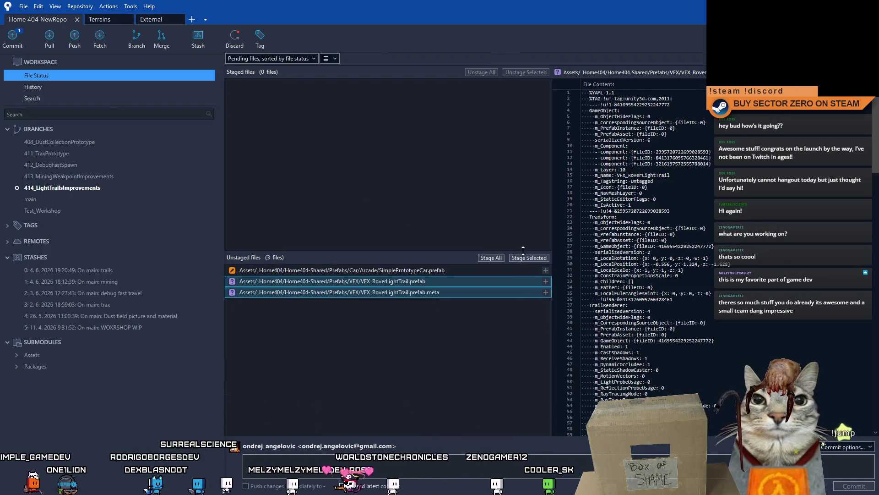
pyautogui.click(535, 258)
pyautogui.write('added')
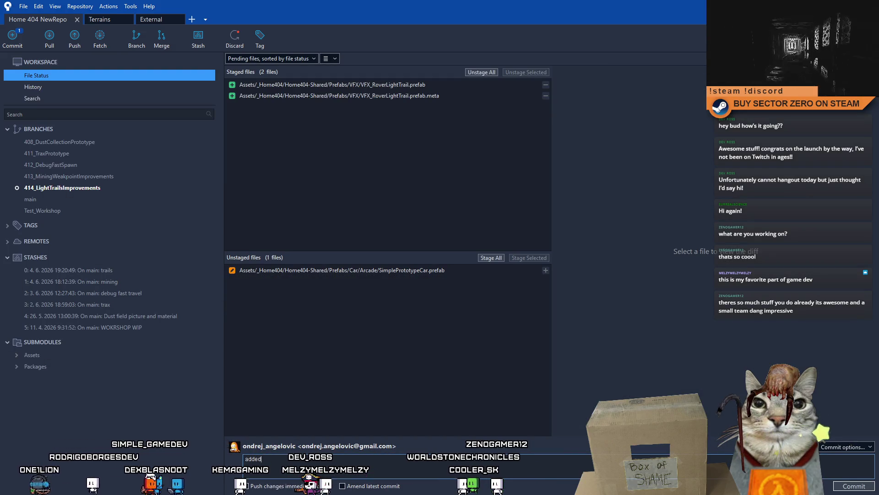
pyautogui.write(': VFX_RoverL')
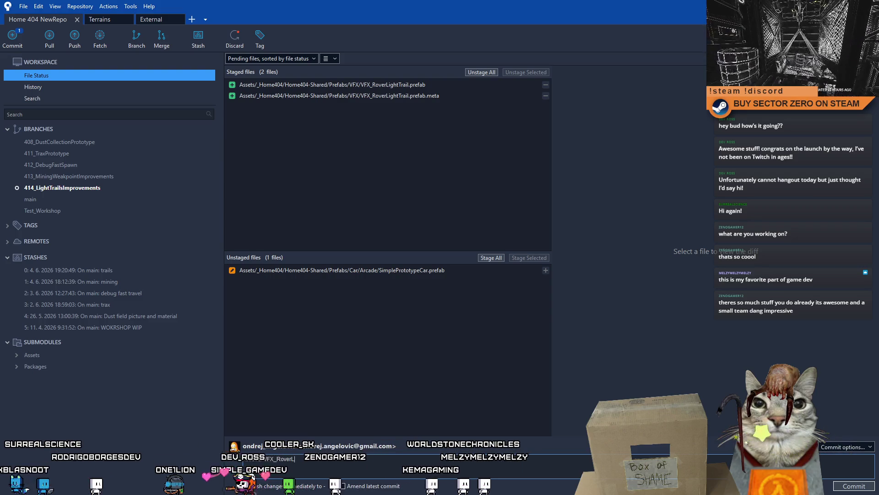
pyautogui.write('ight')
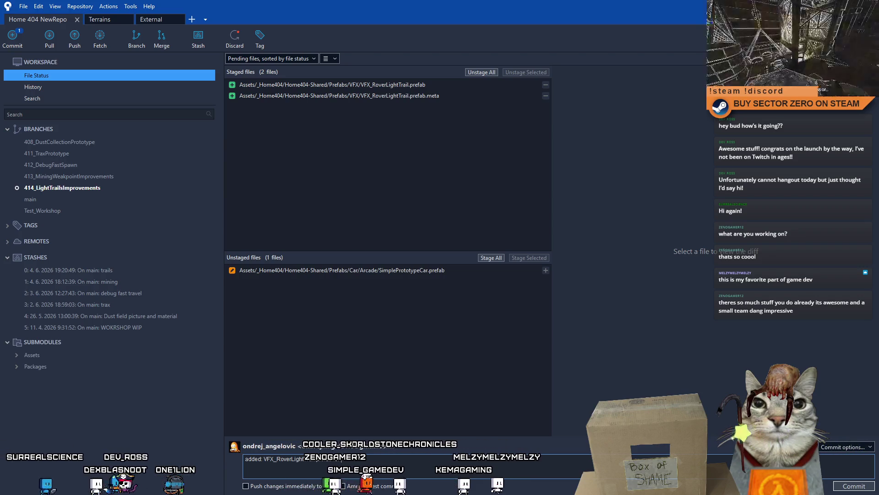
pyautogui.write('Trail.prefab for drawing ')
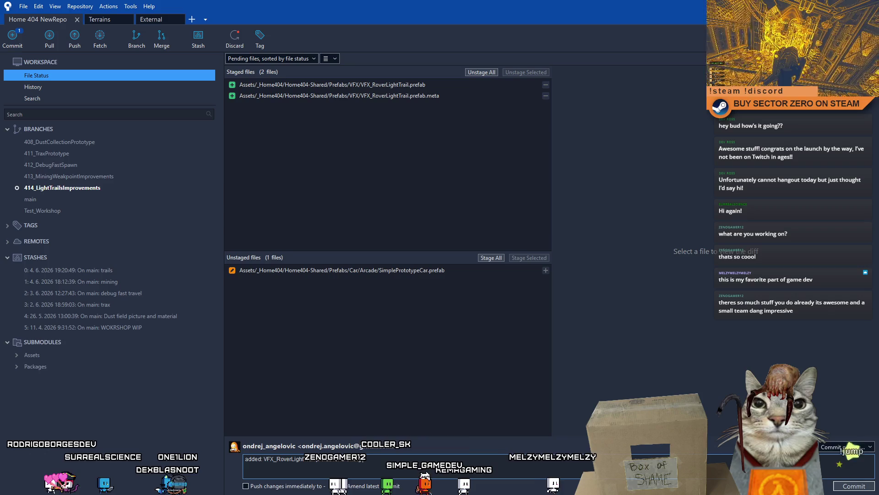
pyautogui.write('lines behind car lights')
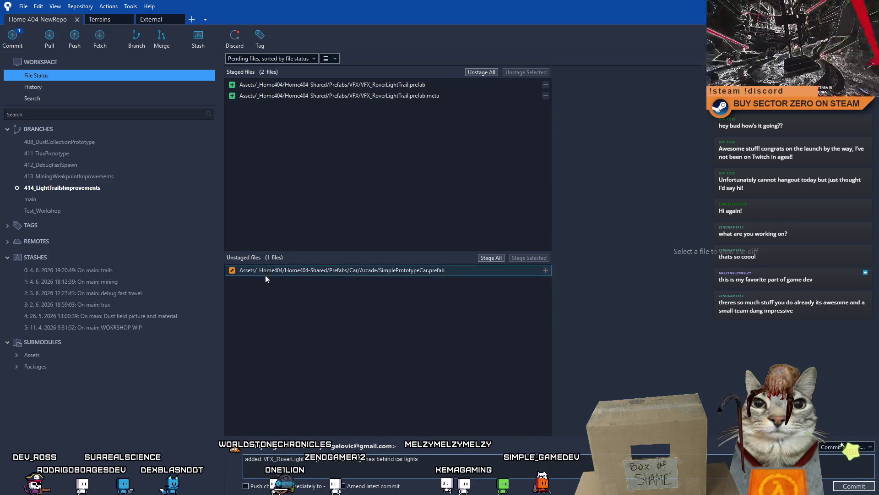
pyautogui.hotkey('ctrl', 'Return')
# Stage SimplePrototypeCar.prefab and commit it with an 'updated: added…' message about light trails on the car.
pyautogui.click(104, 87)
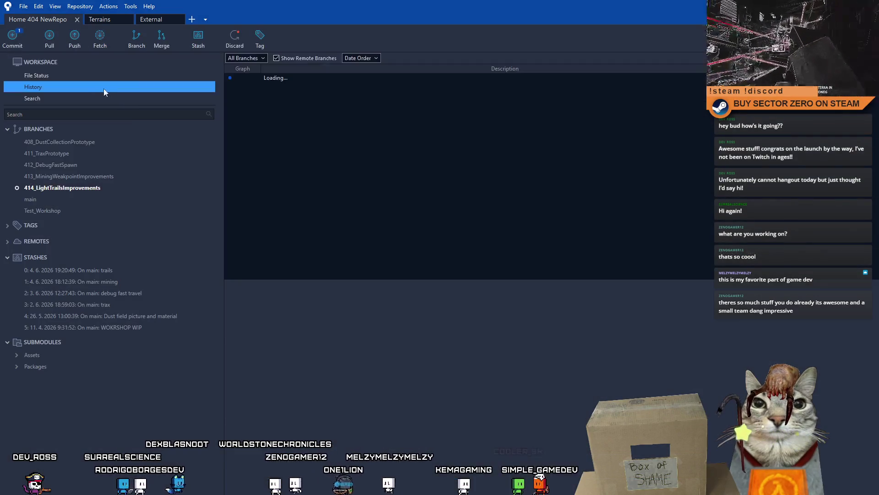
pyautogui.click(62, 76)
pyautogui.click(452, 270)
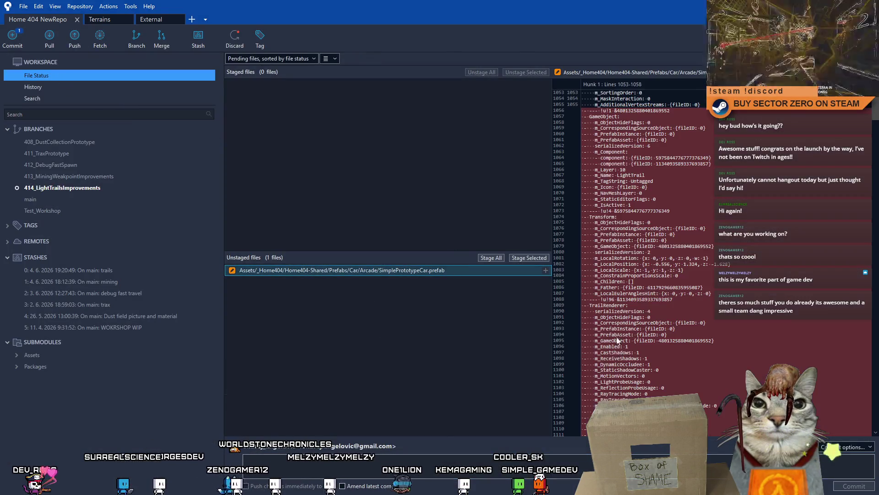
pyautogui.click(536, 257)
pyautogui.click(365, 463)
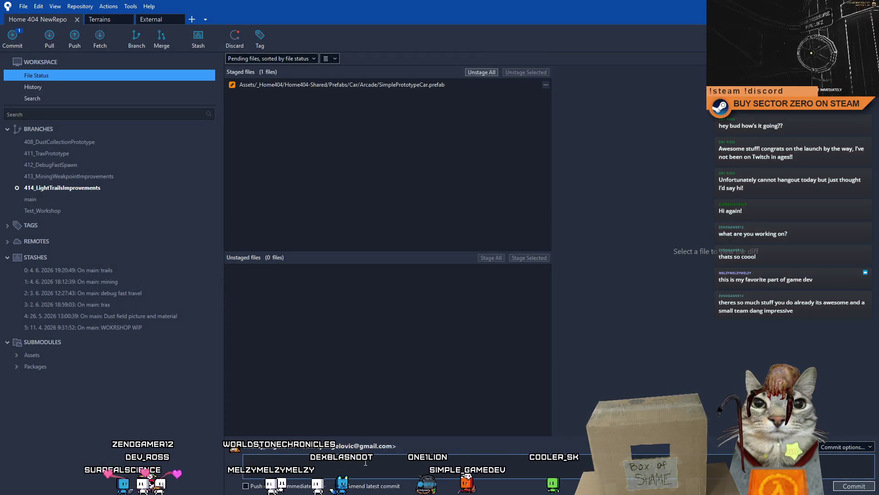
pyautogui.write('updated')
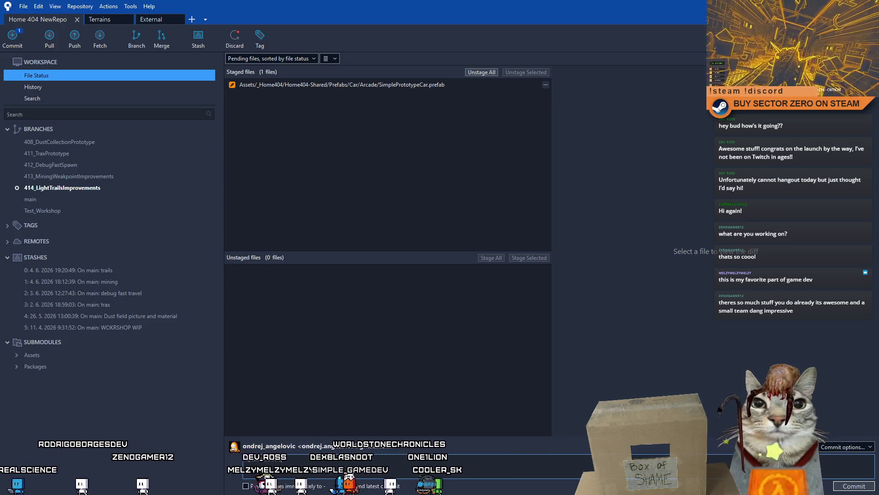
pyautogui.write(': added')
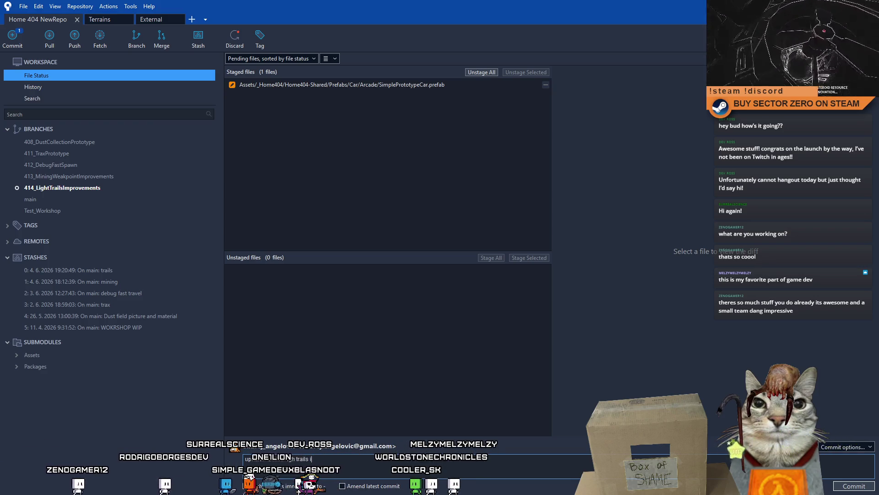
pyautogui.write('nto car prefab')
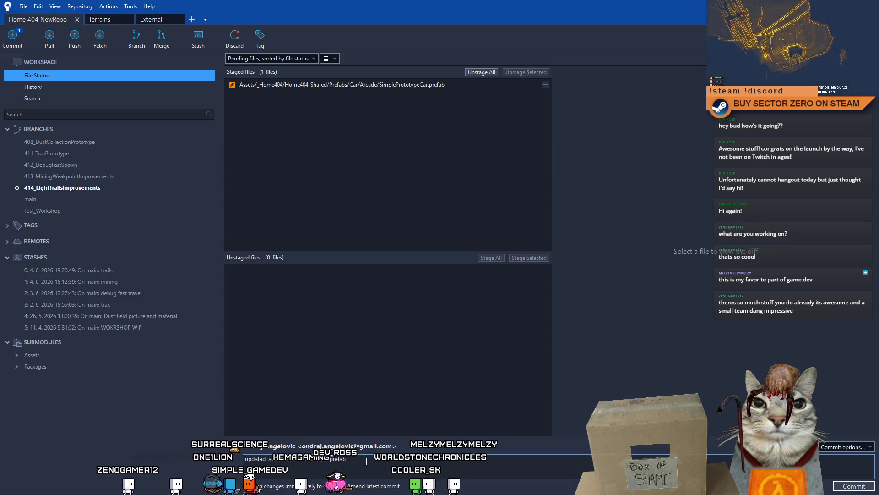
pyautogui.click(854, 486)
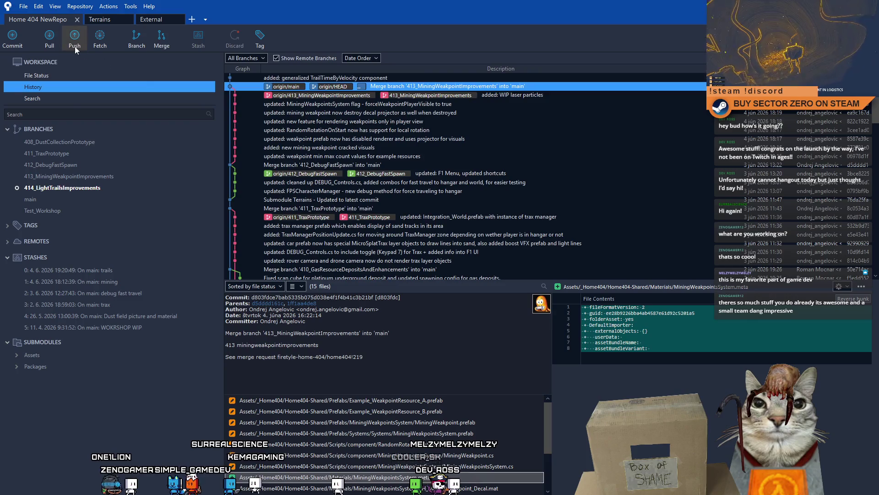
# Push 414_LightTrailsImprovements to origin, then select the main branch.
pyautogui.click(75, 41)
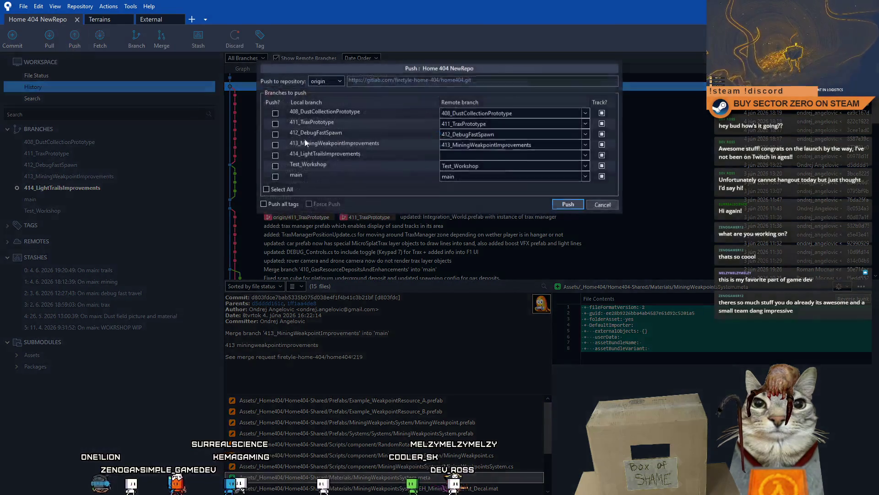
pyautogui.click(276, 154)
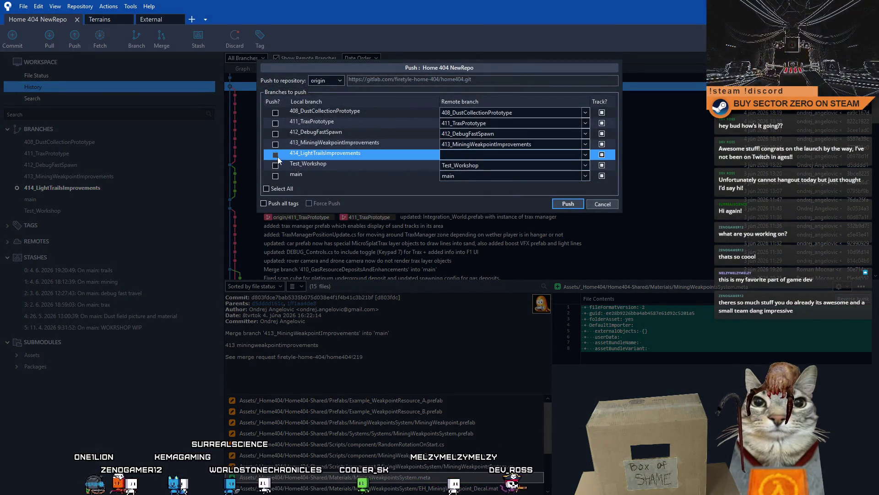
pyautogui.click(568, 205)
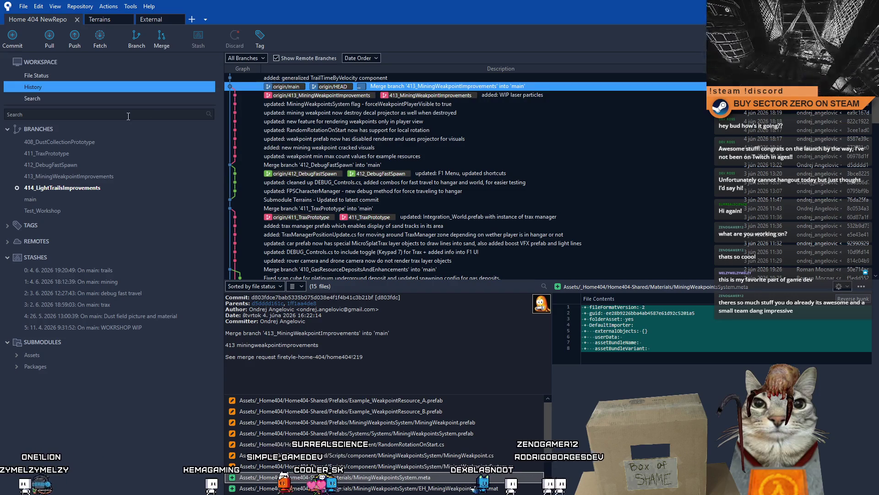
pyautogui.click(61, 198)
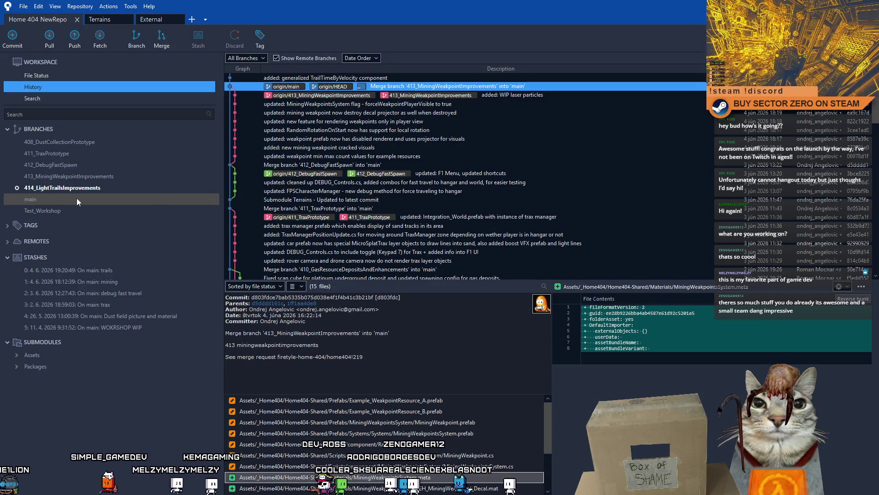
# Check out main, pull the 414_LightTrailsImprovements merge from origin, and return to the Unity editor.
pyautogui.doubleClick(63, 199)
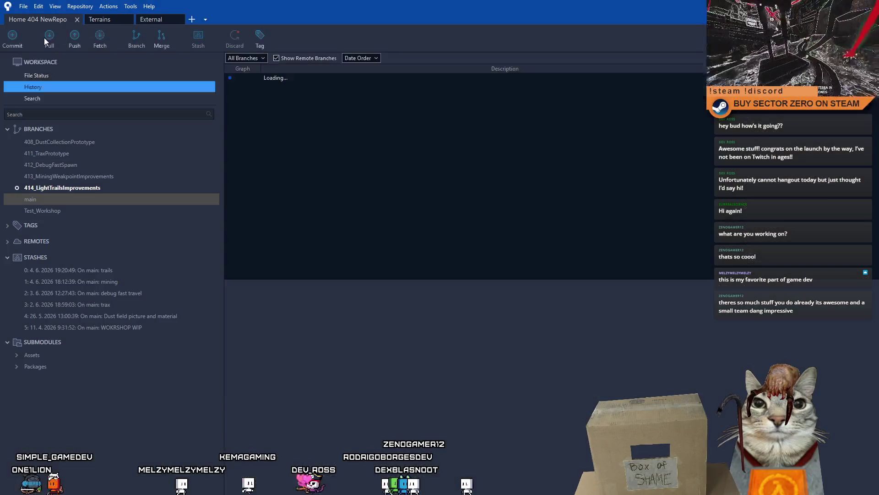
pyautogui.click(48, 39)
pyautogui.click(546, 175)
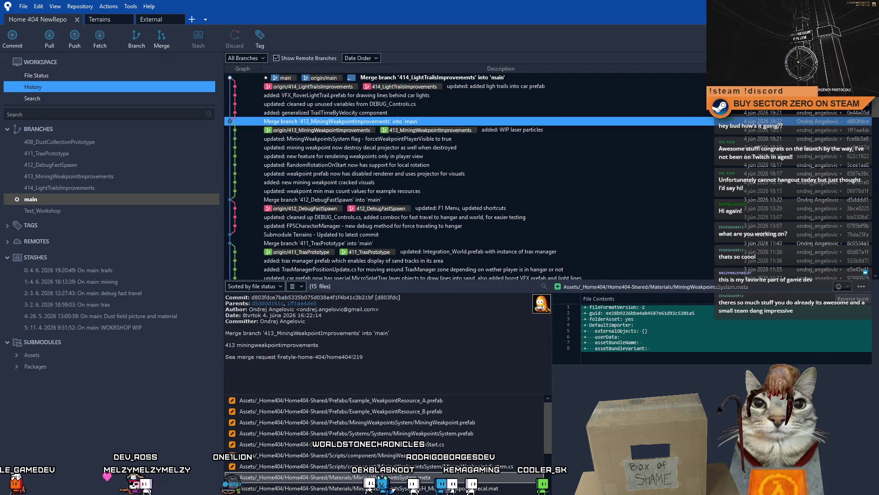
pyautogui.hotkey('alt', 'Tab')
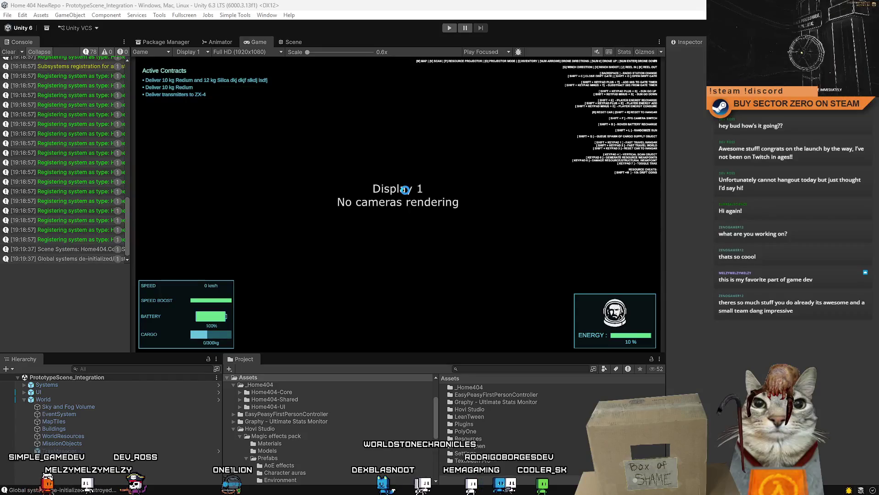